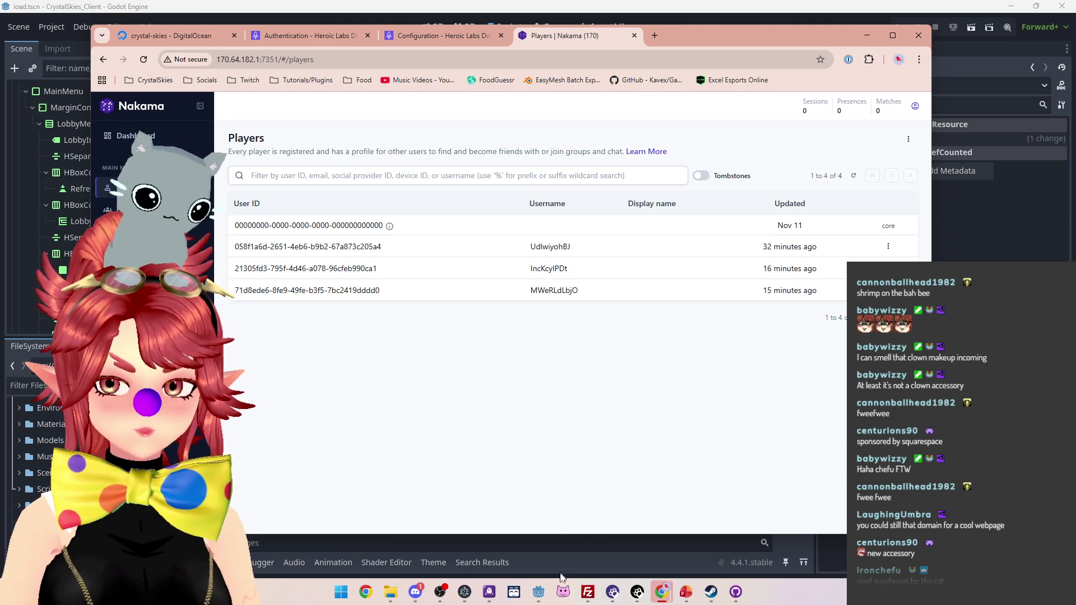
# - Review the first bullet on the 'Primary To Do for MARCH release' slide, then return to Godot
pyautogui.click(686, 593)
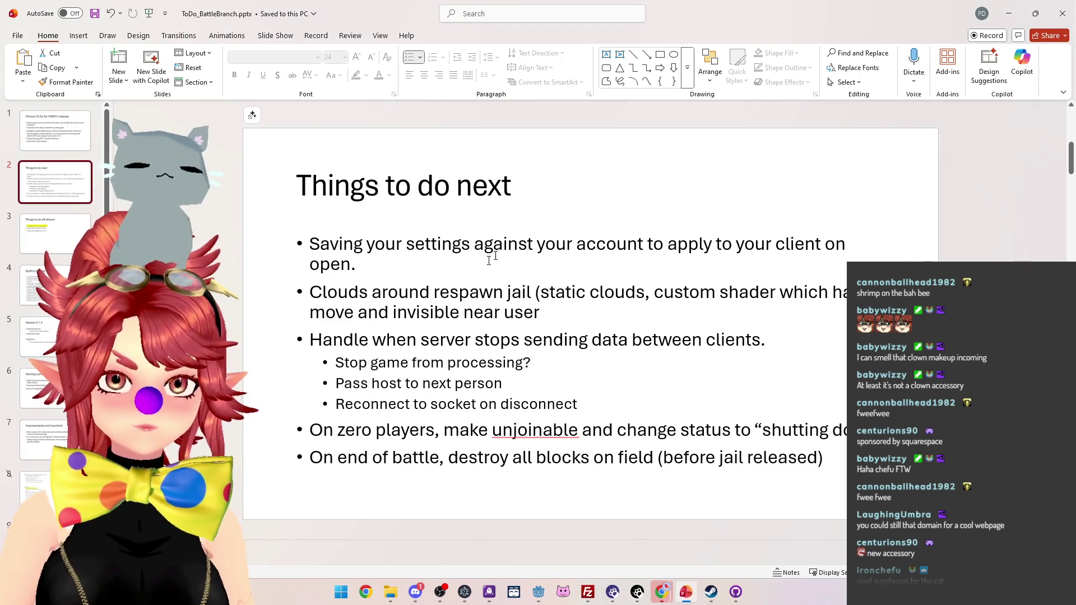
pyautogui.click(66, 145)
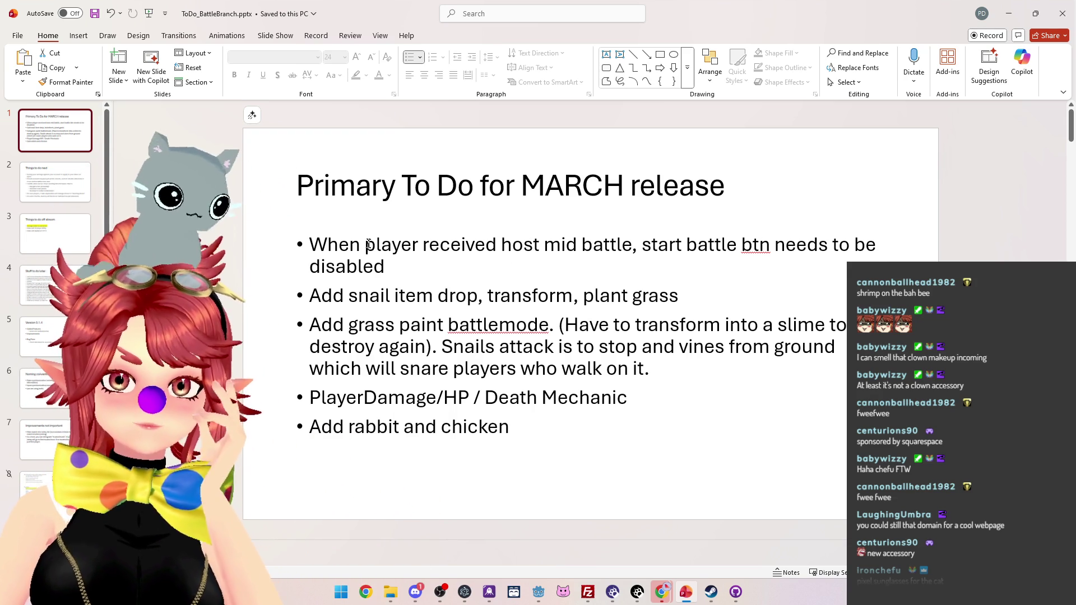
pyautogui.moveTo(310, 245); pyautogui.dragTo(767, 247)
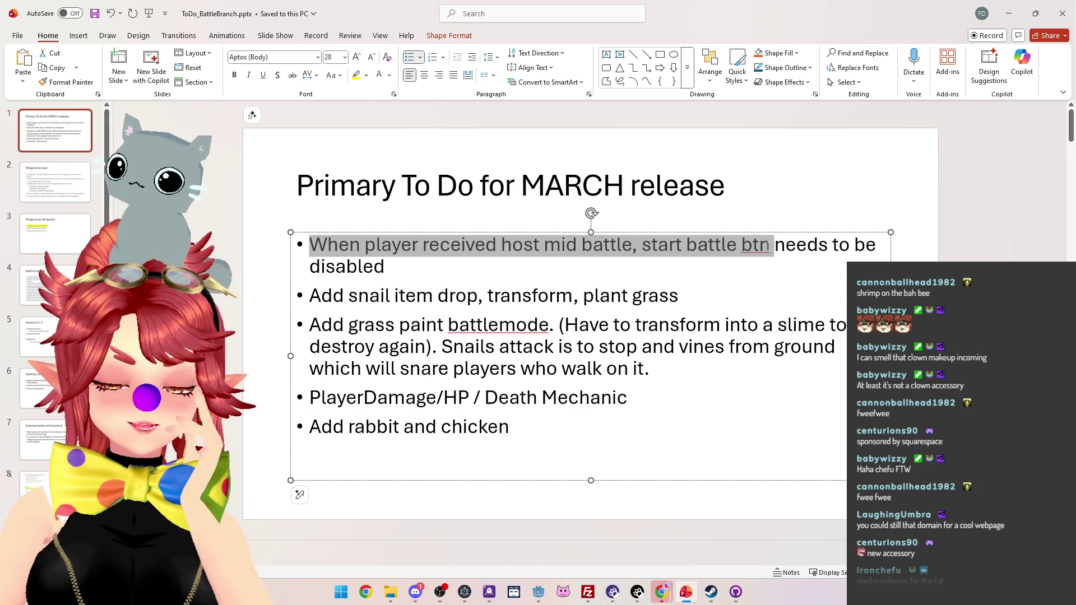
pyautogui.click(540, 593)
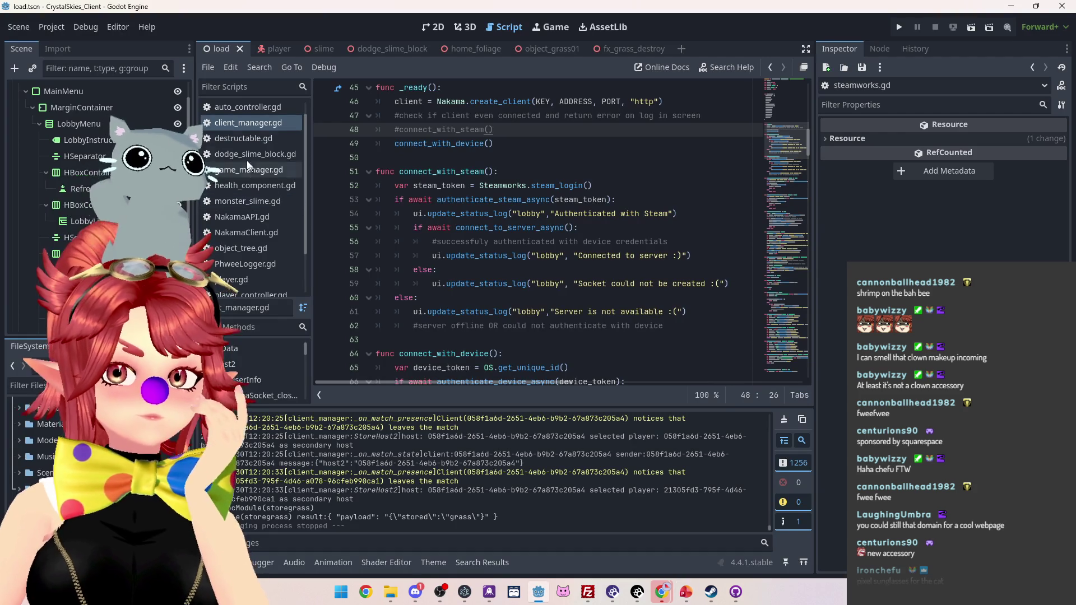
# - Confirm Enable Multiple Instances under Debug > Customize Run Instances and run the project
pyautogui.scroll(2, 298, 236)
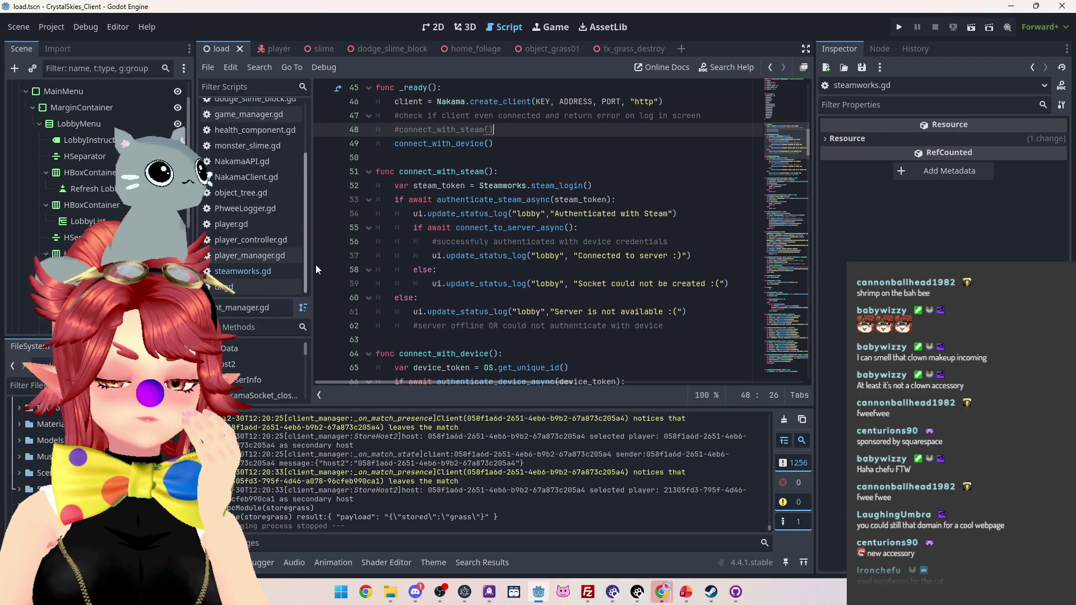
pyautogui.click(57, 27)
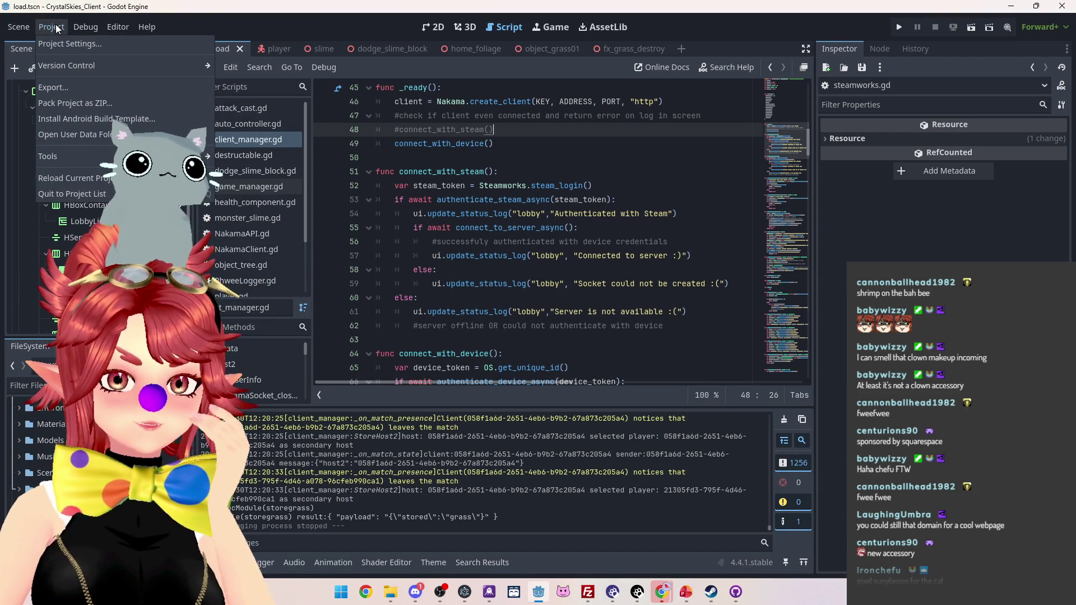
pyautogui.click(90, 26)
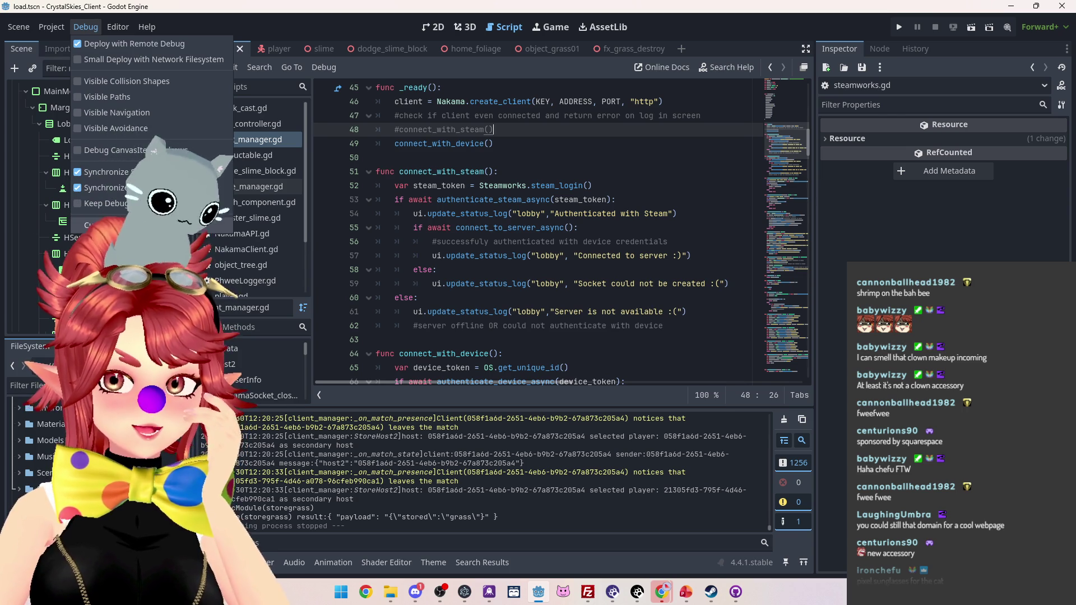
pyautogui.click(219, 225)
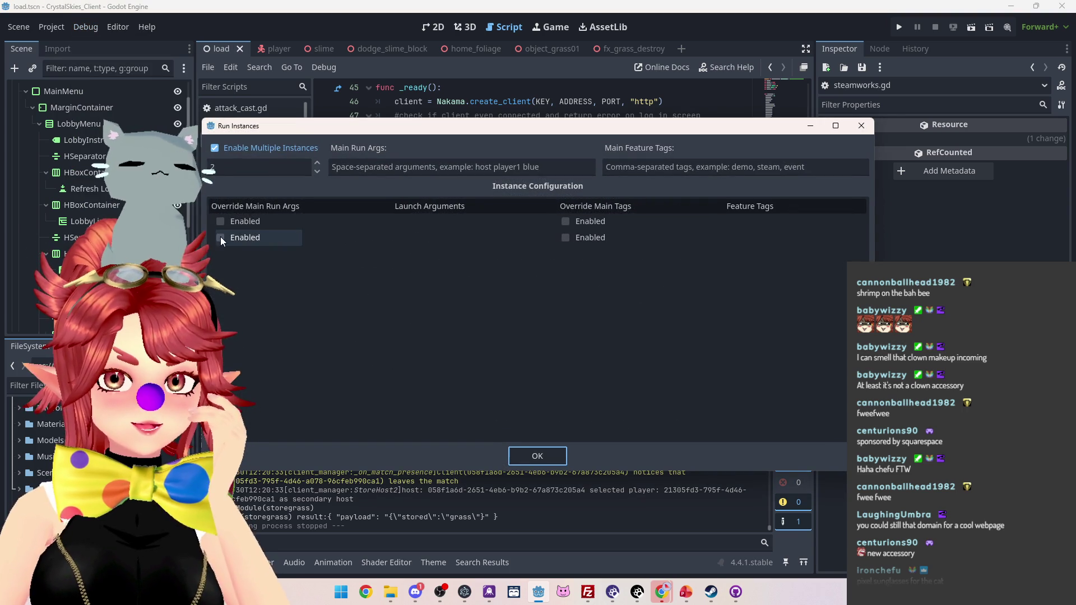
pyautogui.click(537, 456)
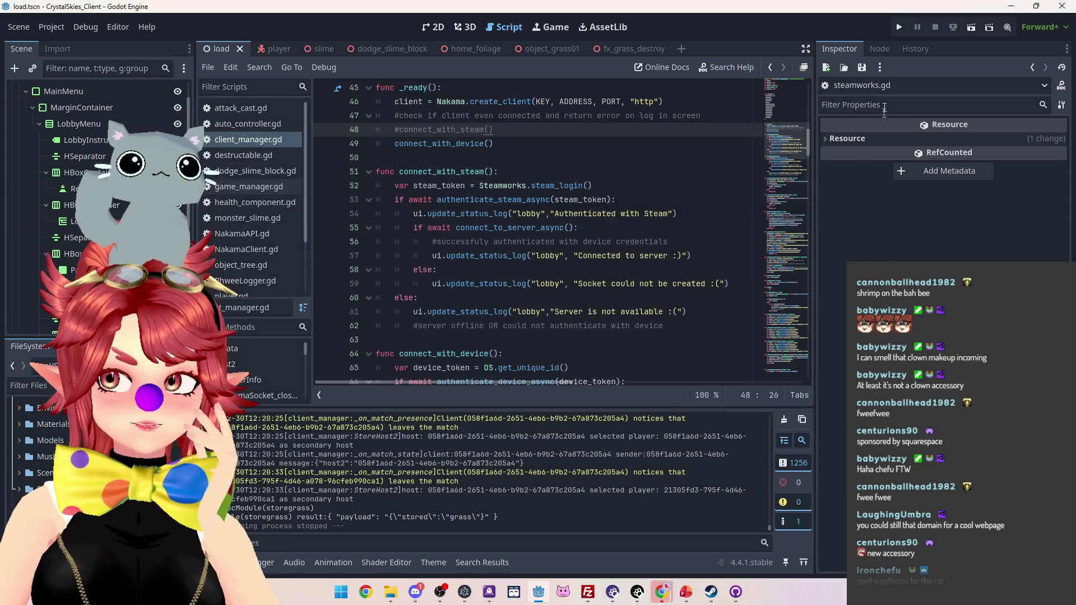
pyautogui.click(899, 31)
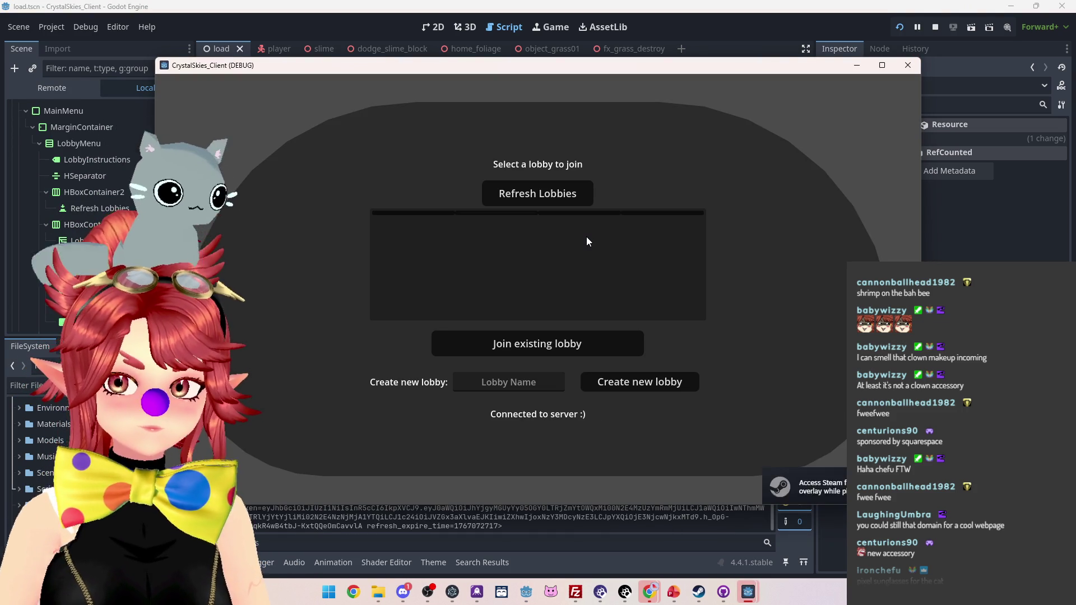
# - In the first client, create a new lobby named 'asdf'
pyautogui.click(508, 382)
pyautogui.write('asdf')
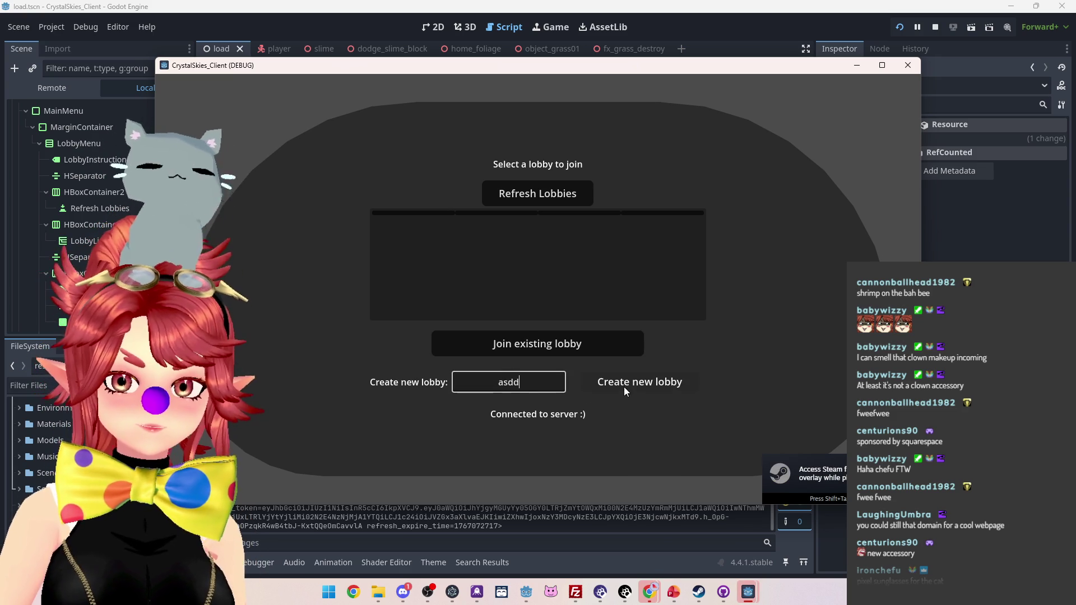
pyautogui.click(624, 385)
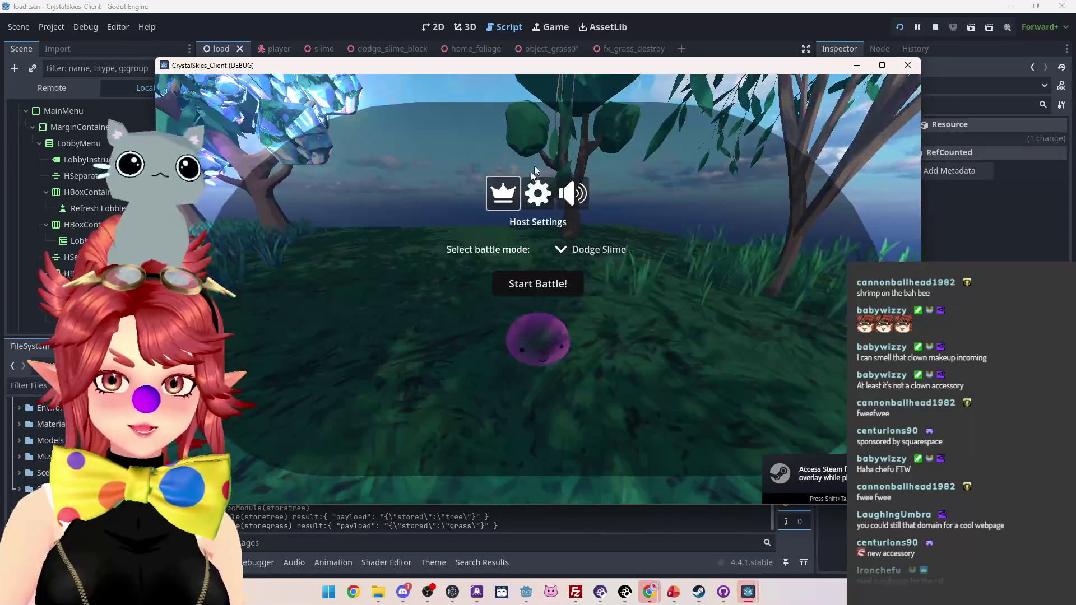
pyautogui.click(538, 284)
pyautogui.press('Escape')
# - In the second client, refresh the lobby list and join the 'asdf' lobby
pyautogui.click(749, 591)
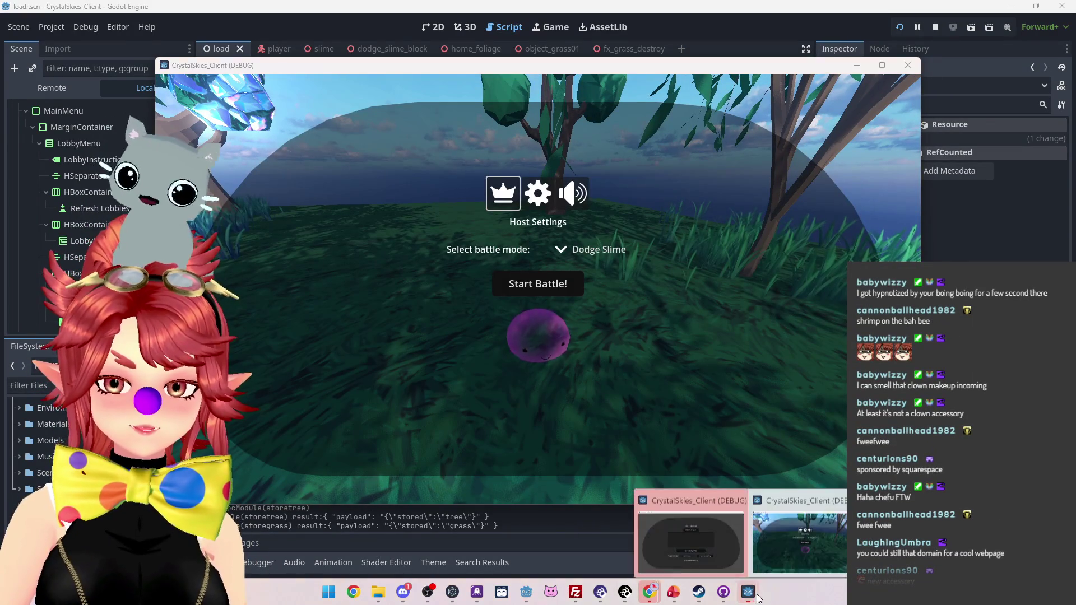
pyautogui.click(721, 551)
pyautogui.click(518, 200)
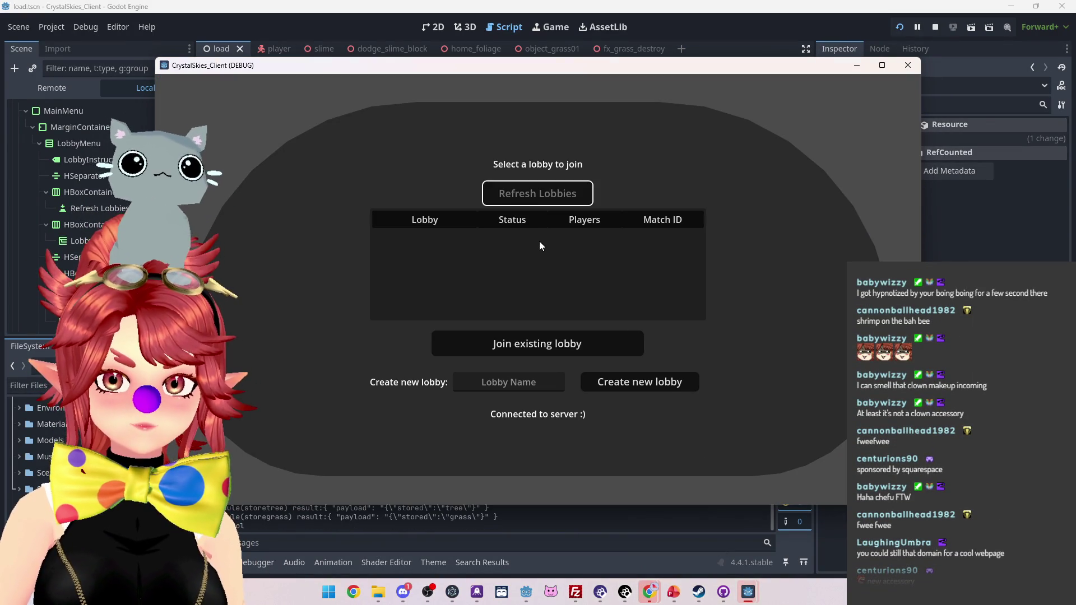
pyautogui.click(533, 237)
pyautogui.click(530, 352)
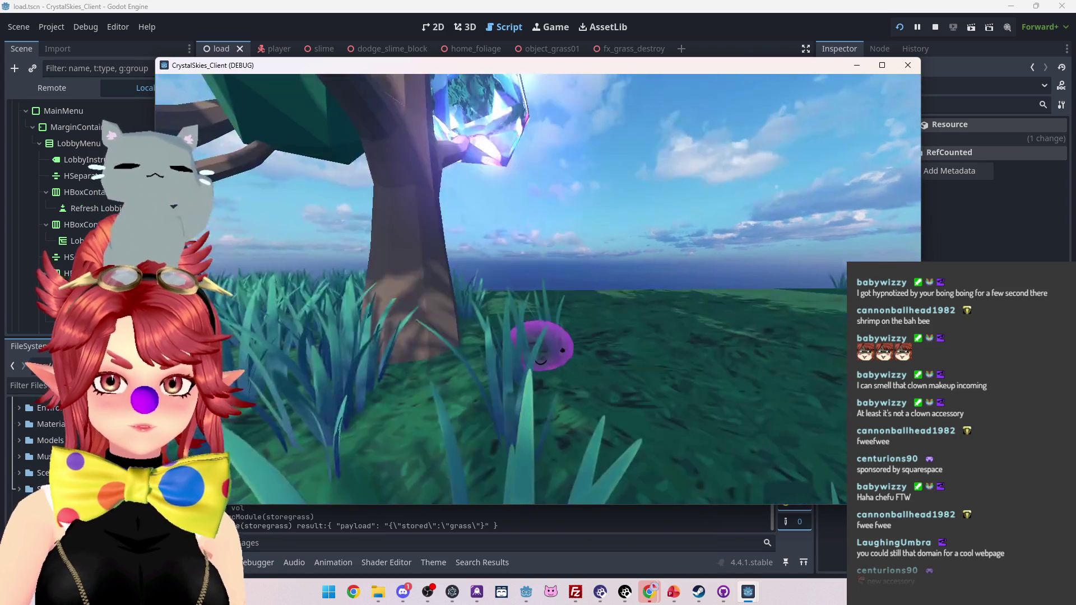
pyautogui.press('Escape')
# - Start the Dodge Slime battle from the host client
pyautogui.moveTo(595, 66)
pyautogui.mouseDown()
pyautogui.moveTo(634, 76)
pyautogui.moveTo(643, 140)
pyautogui.mouseUp()
pyautogui.click(540, 285)
pyautogui.click(539, 285)
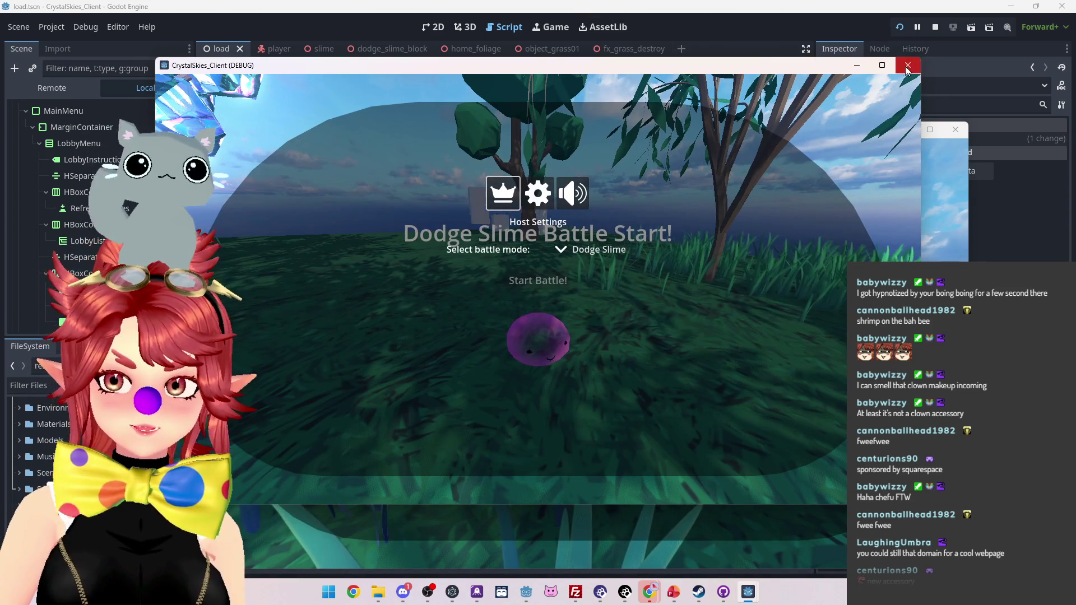
# - Close the client windows and stop the running game
pyautogui.click(857, 65)
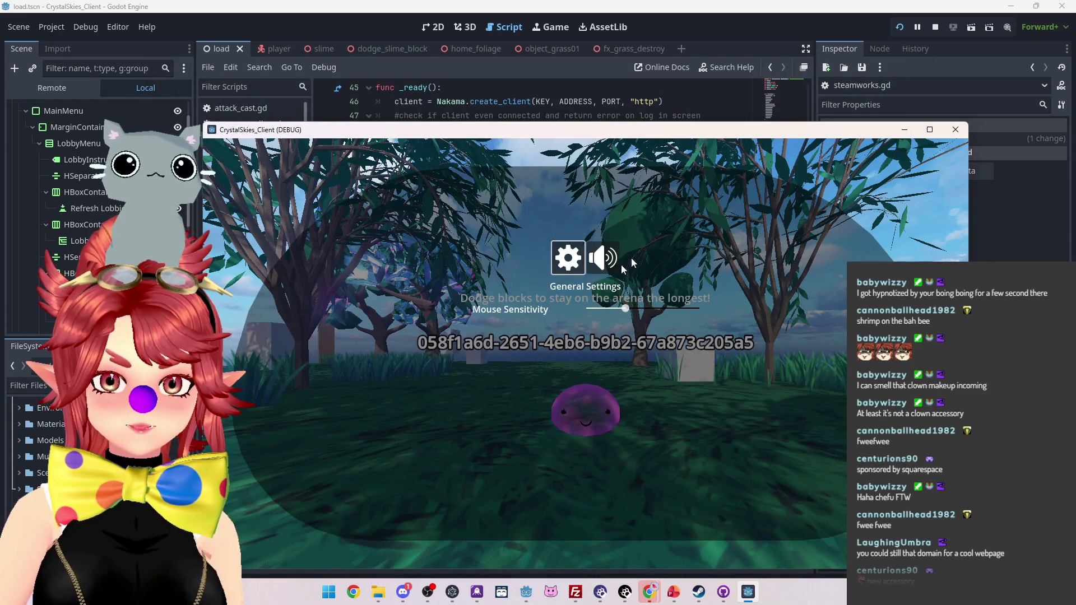
pyautogui.press('Escape')
pyautogui.press('Escape')
pyautogui.press('Escape')
pyautogui.press('Escape')
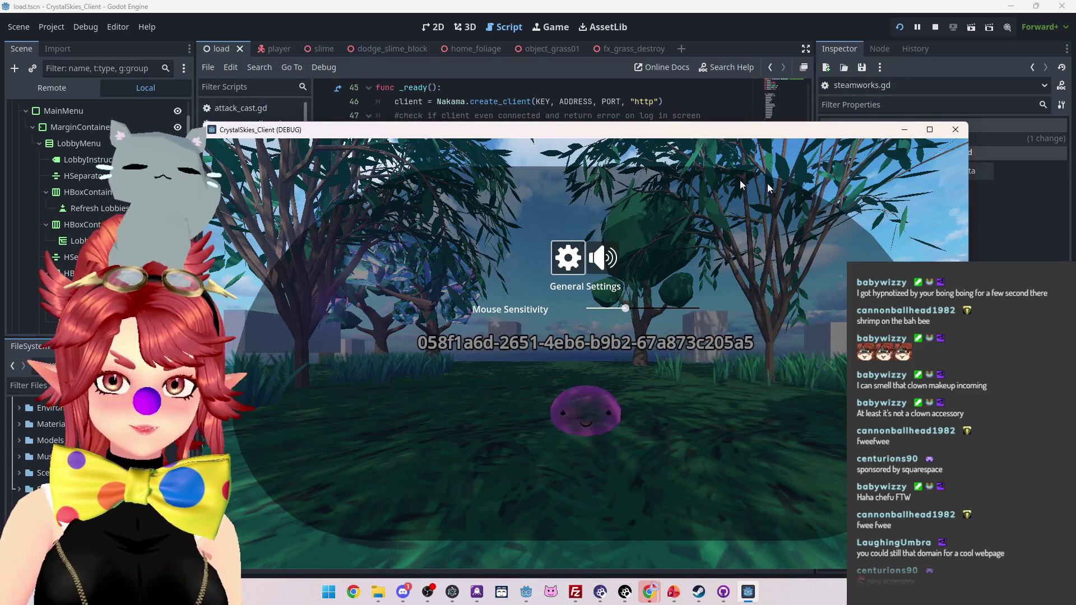
pyautogui.moveTo(836, 135); pyautogui.dragTo(815, 86)
pyautogui.press('Escape')
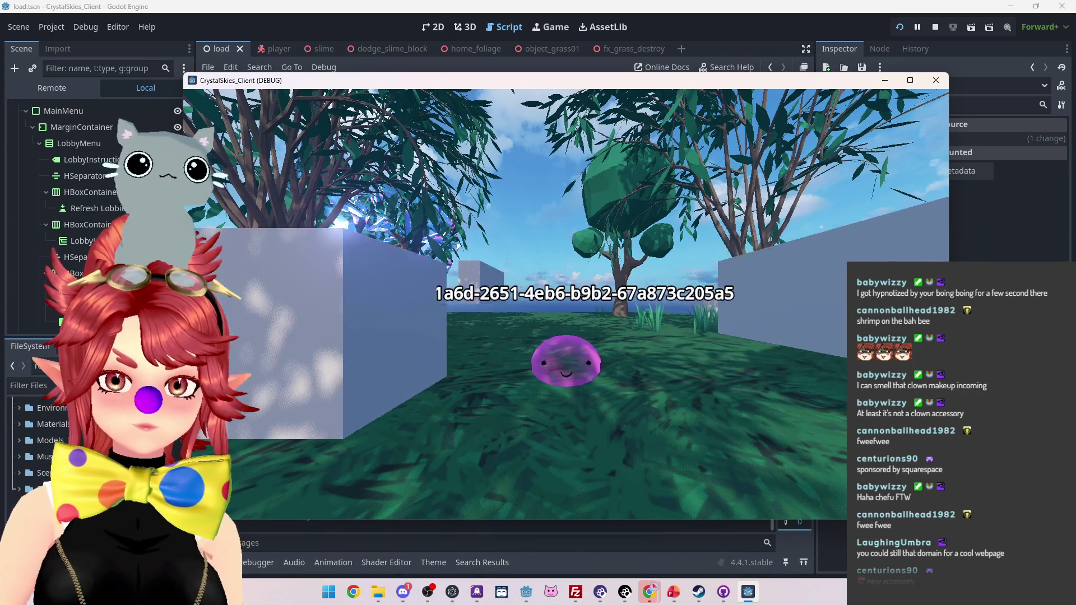
pyautogui.press('Escape')
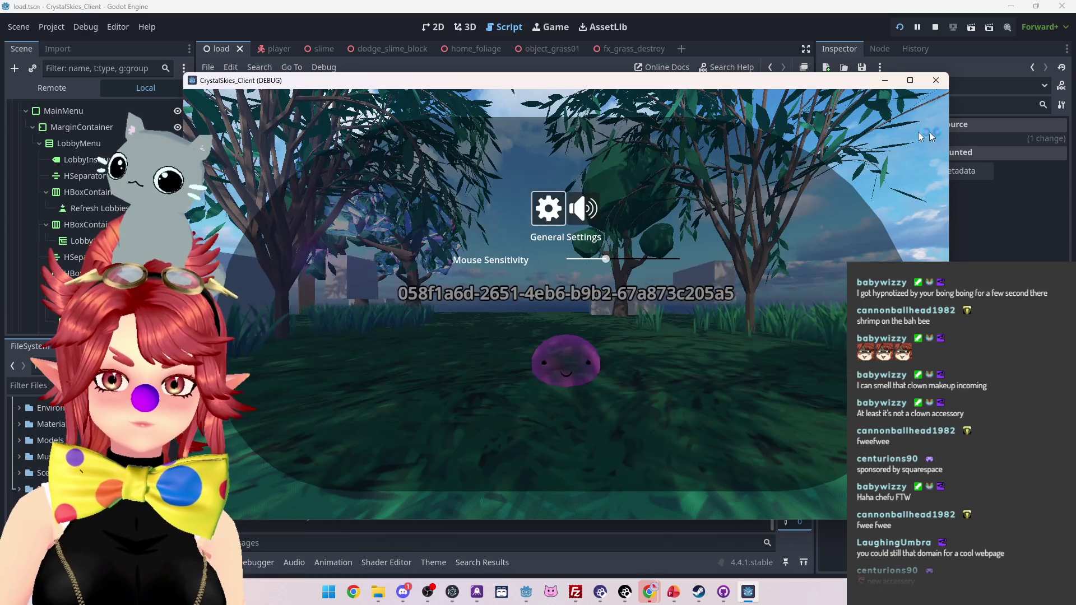
pyautogui.click(936, 80)
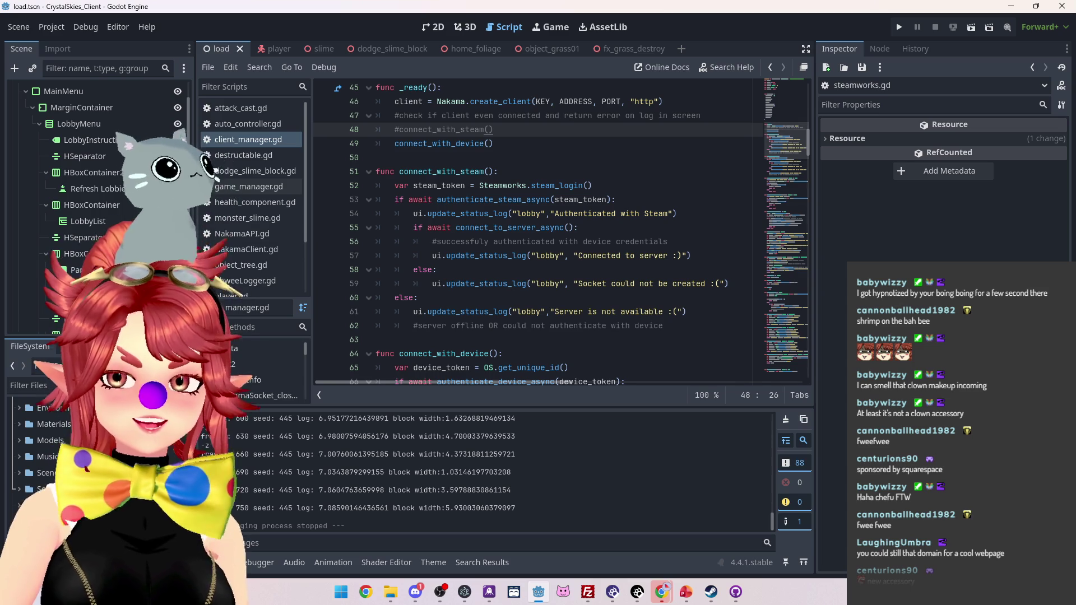
pyautogui.click(897, 30)
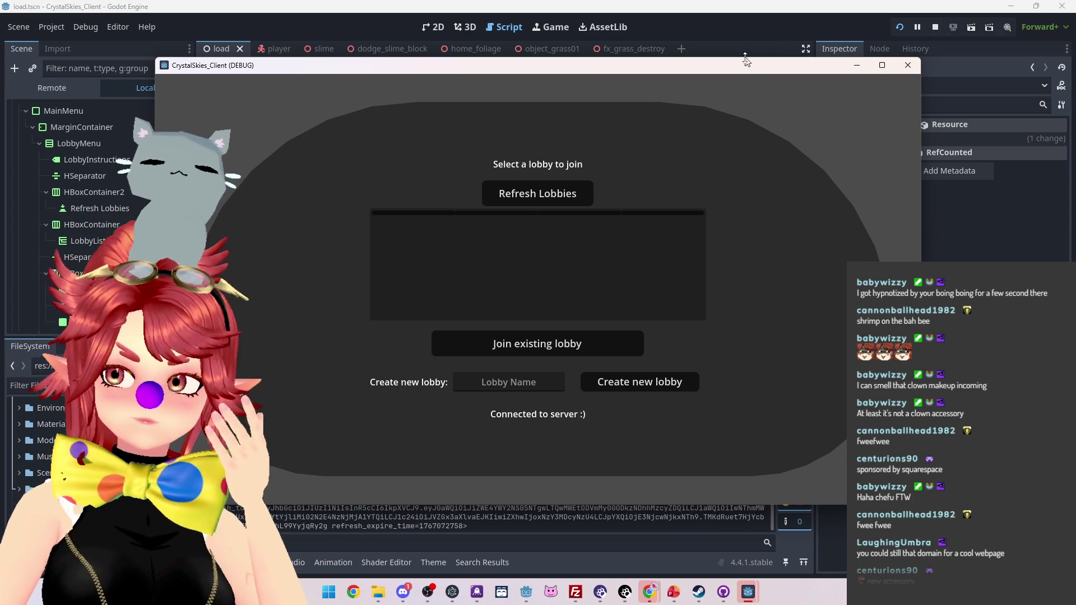
pyautogui.moveTo(748, 64); pyautogui.dragTo(746, 52)
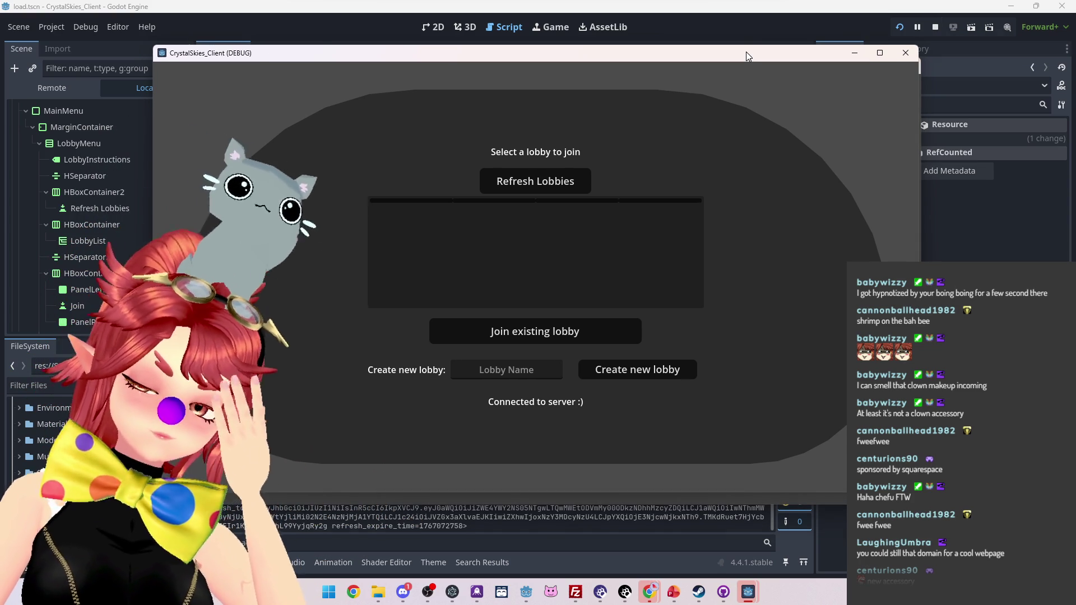
pyautogui.moveTo(674, 593)
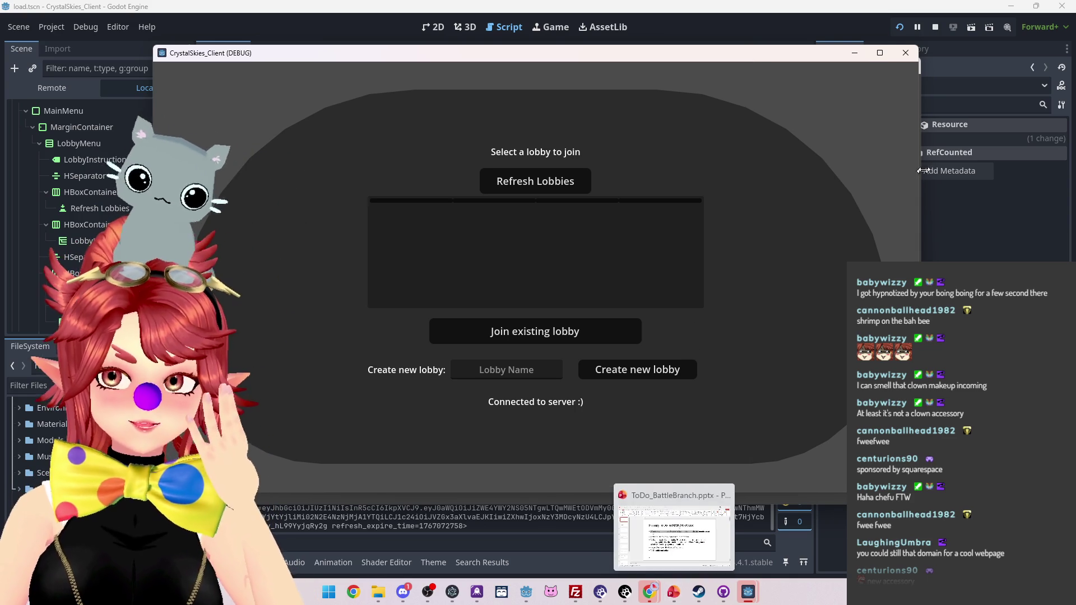
pyautogui.hotkey('alt', 'F4')
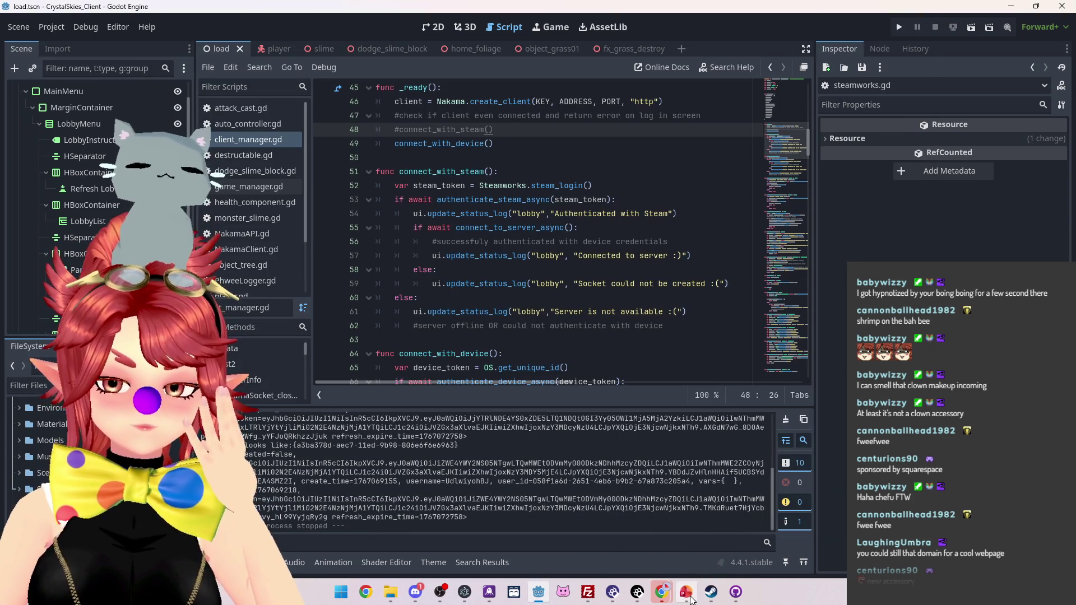
pyautogui.click(688, 594)
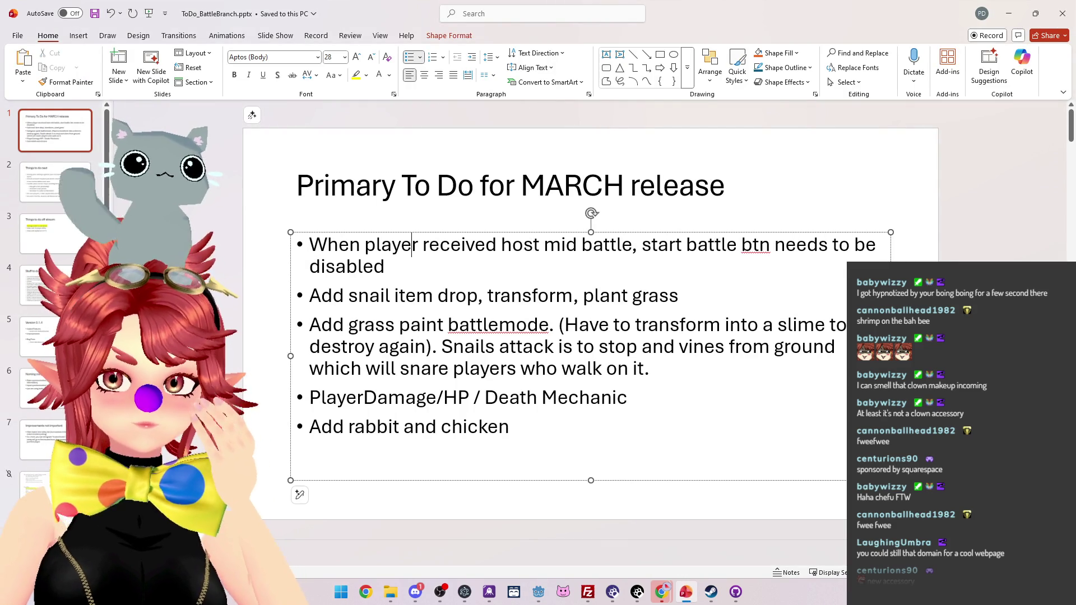
# - Look over the 'Stuff to do later' slide, then return to 'Things to do next'
pyautogui.click(50, 139)
pyautogui.press('Down')
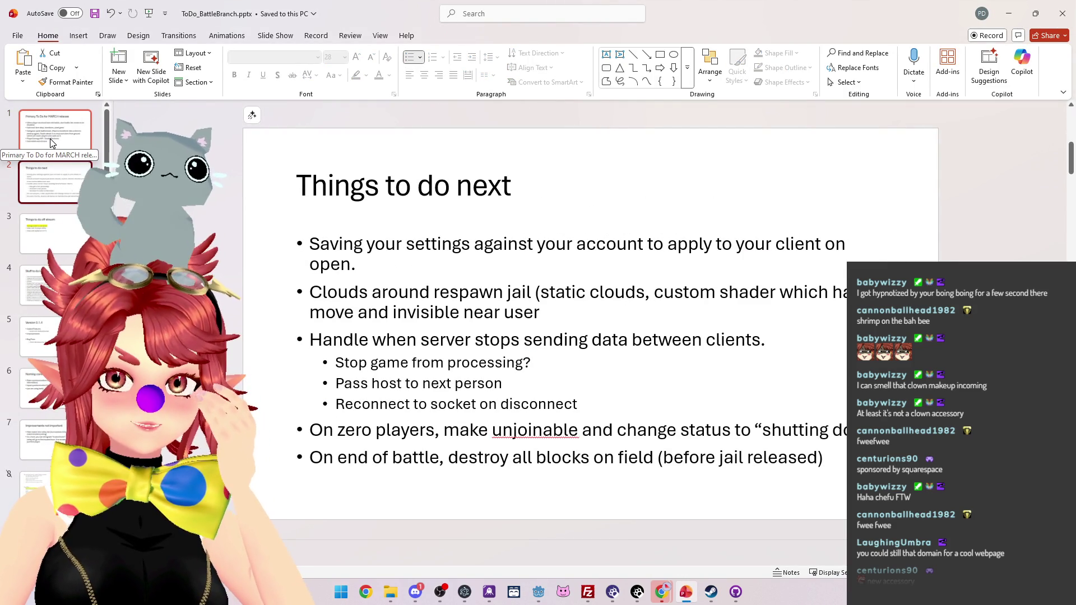
pyautogui.click(42, 285)
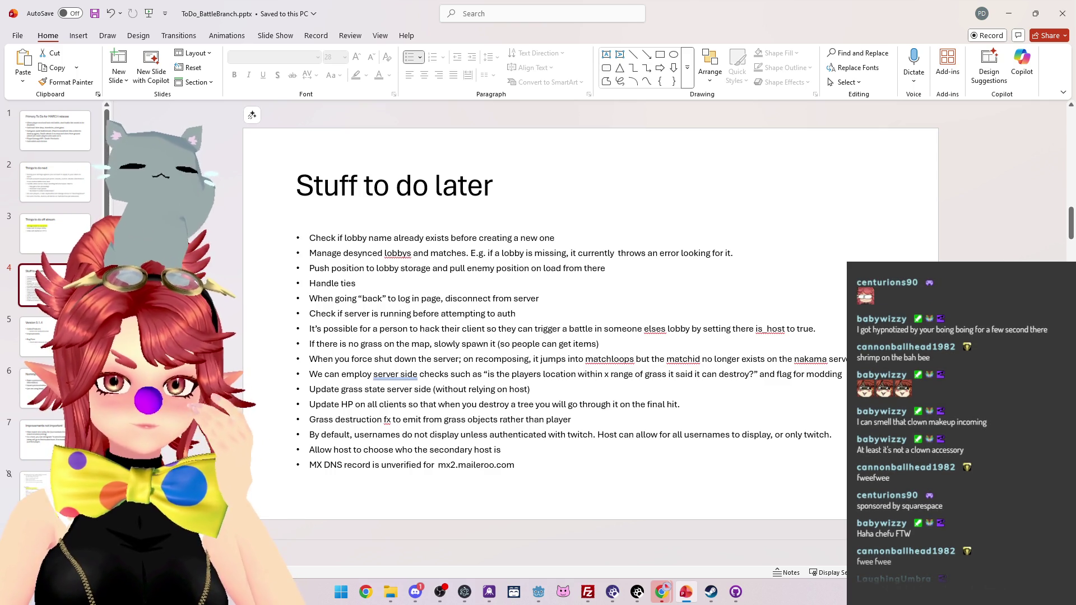
pyautogui.moveTo(430, 435); pyautogui.dragTo(488, 436)
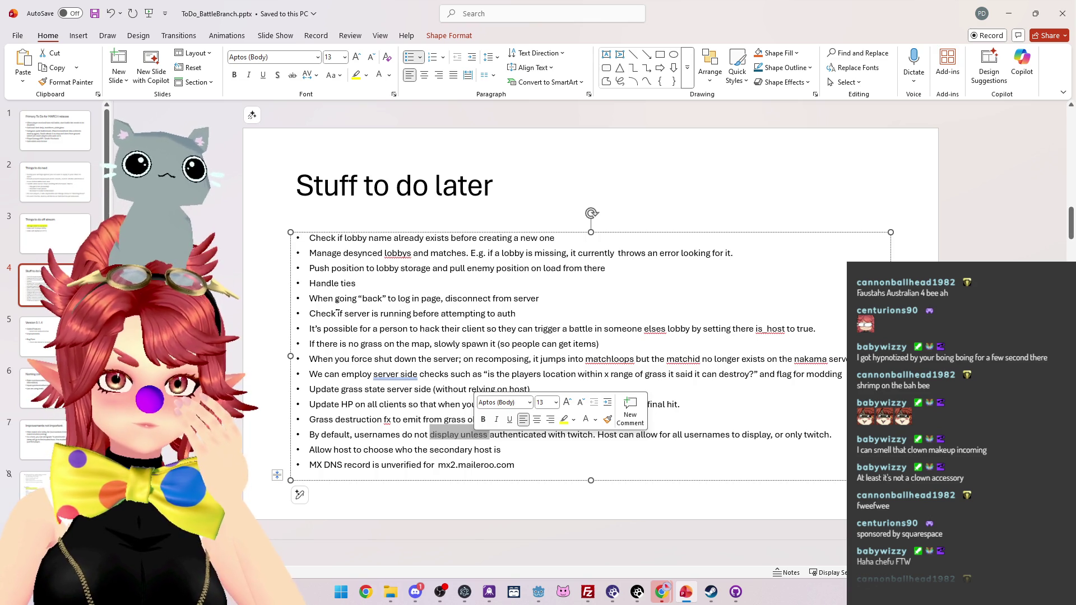
pyautogui.click(53, 233)
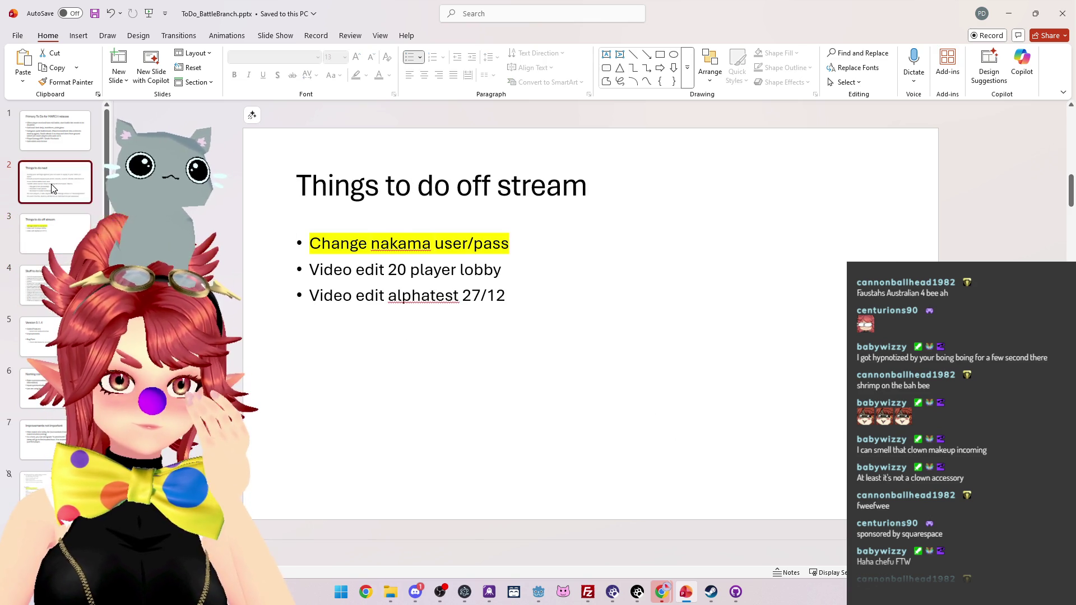
pyautogui.click(51, 182)
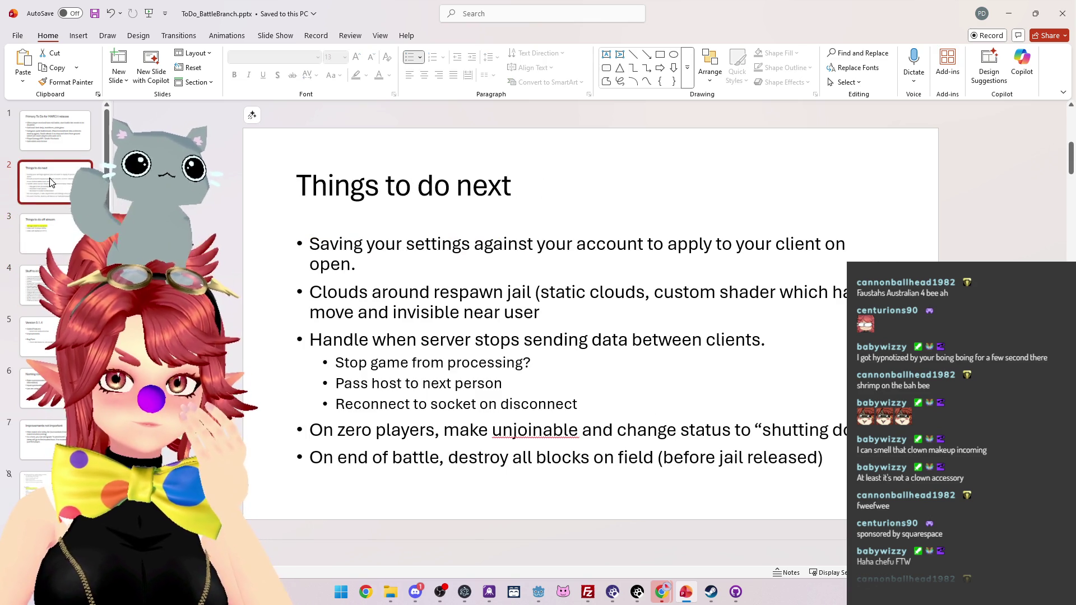
# - Add a bullet 'Deny multiple log ins from same user' below the first item
pyautogui.click(300, 278)
pyautogui.press('Return')
pyautogui.write('D')
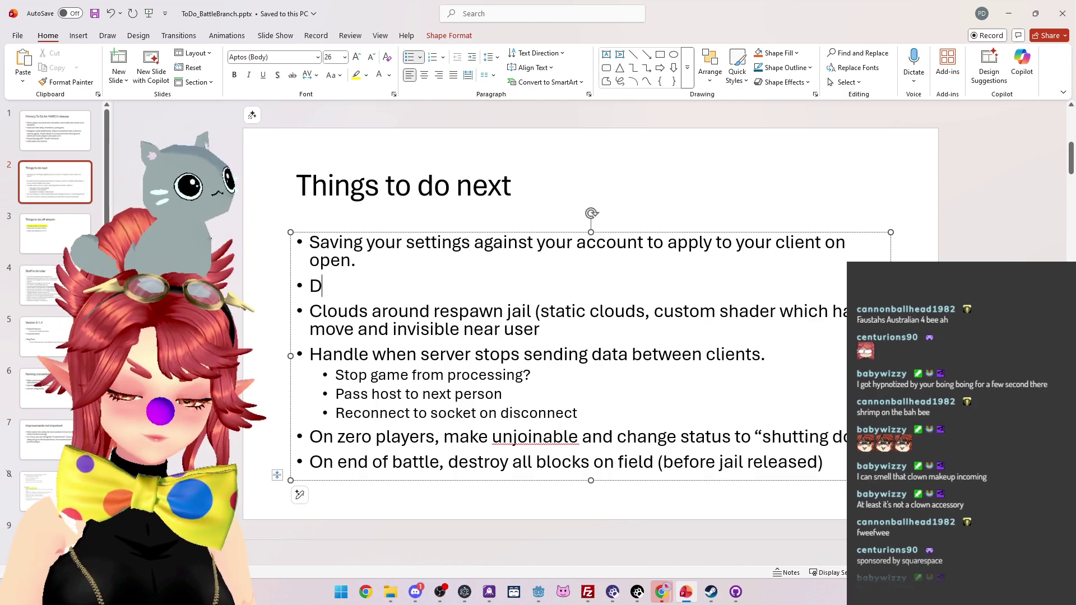
pyautogui.write('eny log')
pyautogui.press('BackSpace')
pyautogui.press('BackSpace')
pyautogui.press('BackSpace')
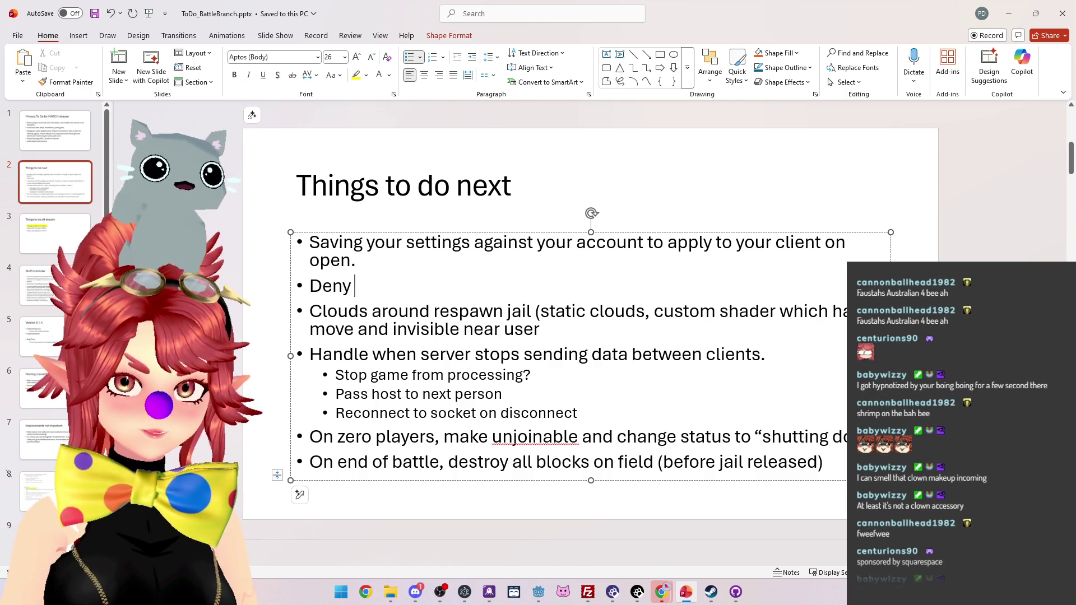
pyautogui.write('multiple log ins from sa')
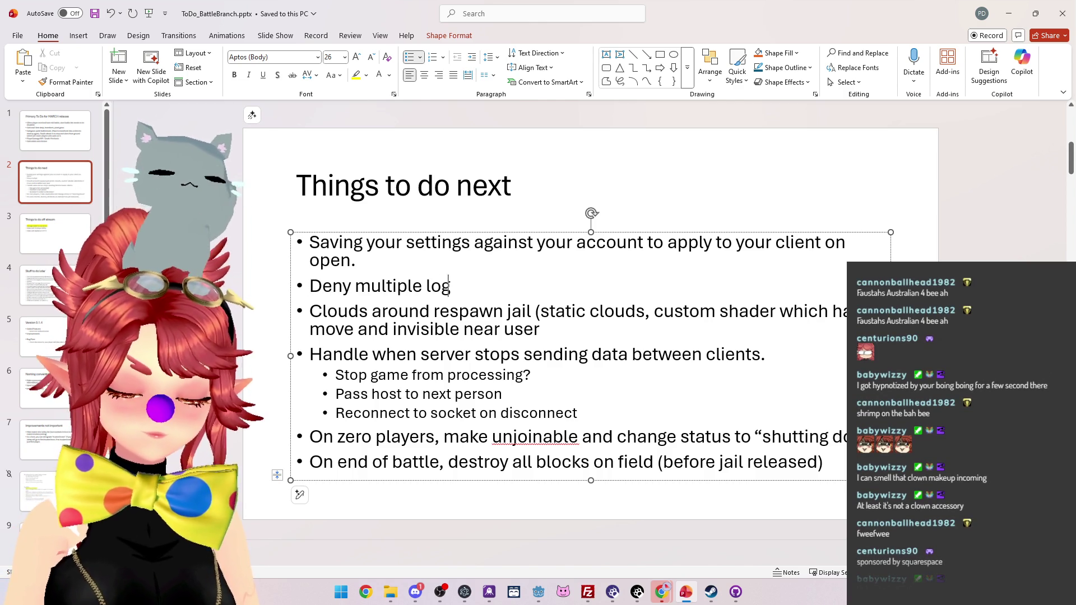
pyautogui.write('me user')
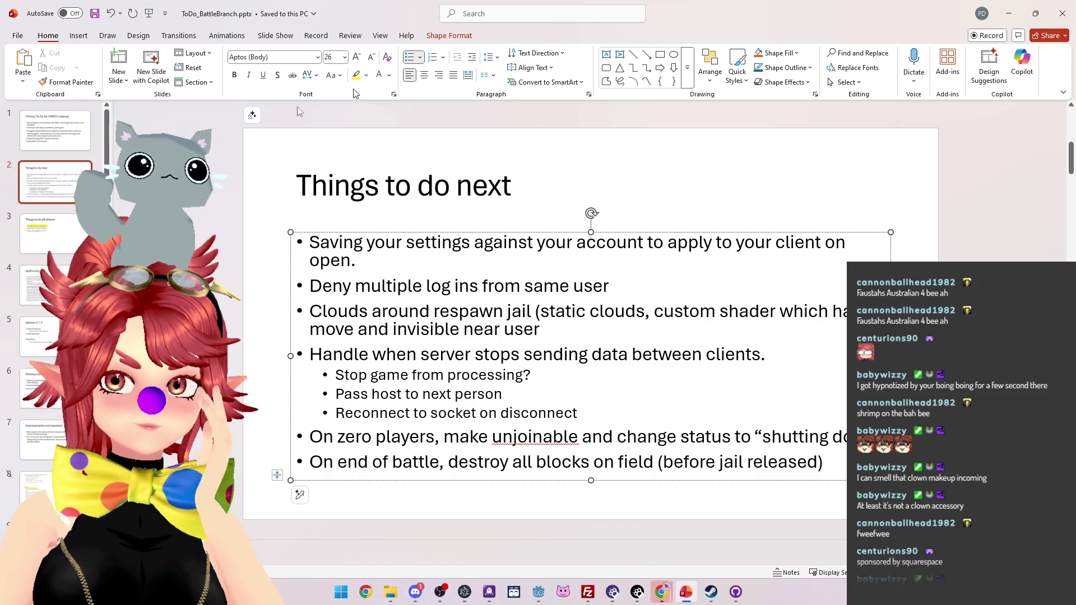
# - Rename start_battle to btn_start_battle in the 'start_battle.disabled = false' line 375
pyautogui.click(50, 126)
pyautogui.hotkey('alt', 'Tab')
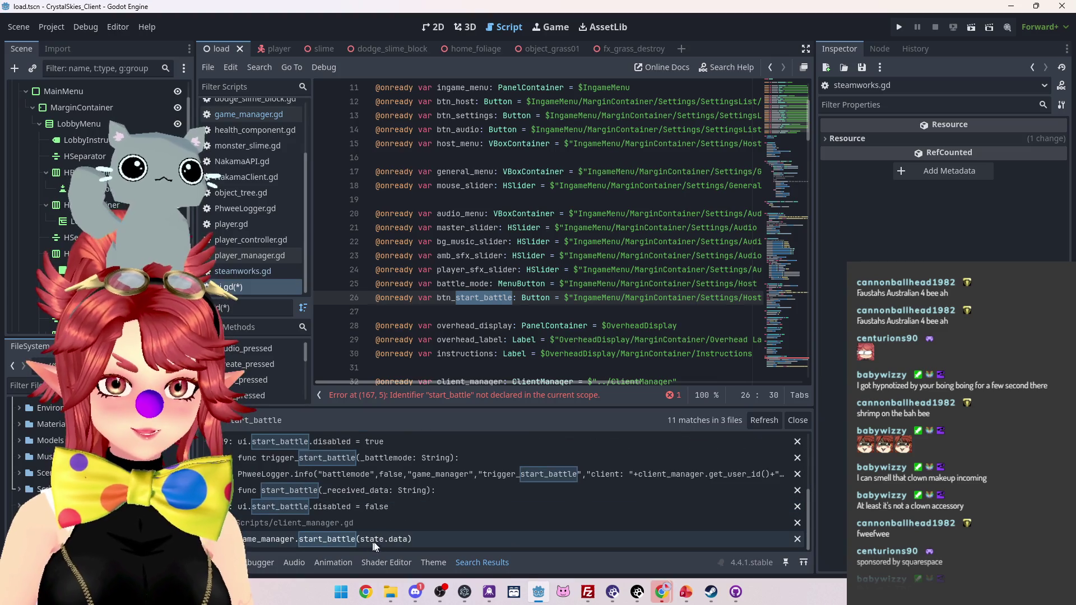
pyautogui.click(436, 536)
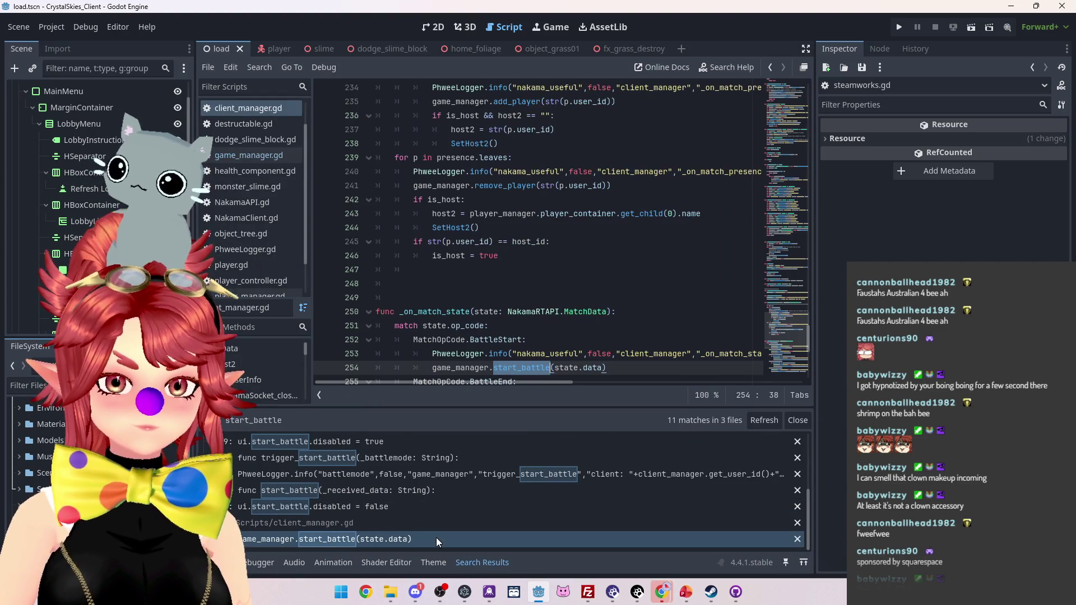
pyautogui.scroll(-1, 492, 354)
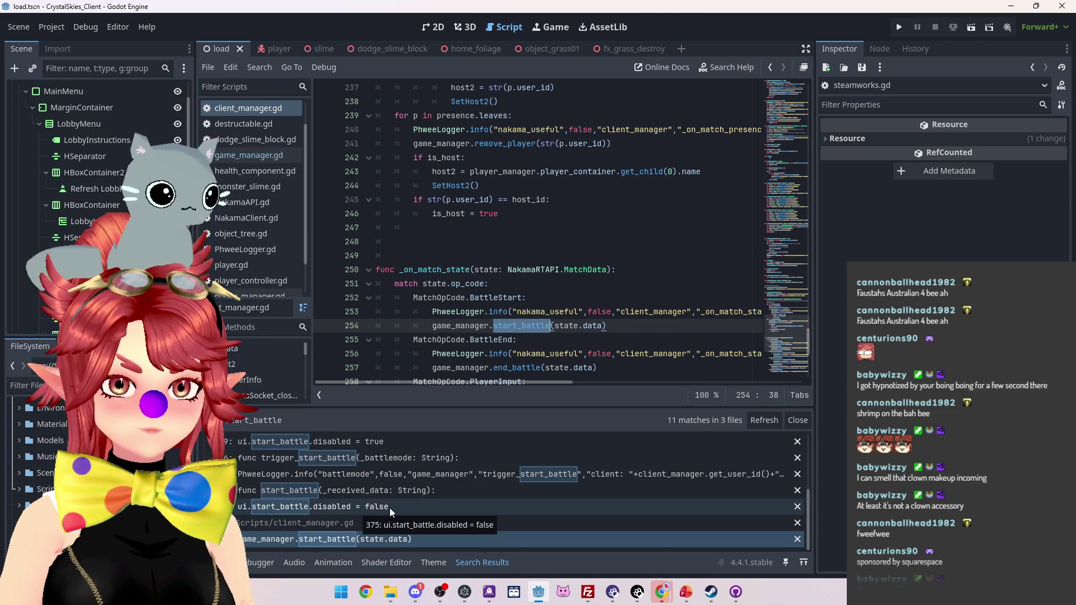
pyautogui.click(389, 507)
pyautogui.press('Left')
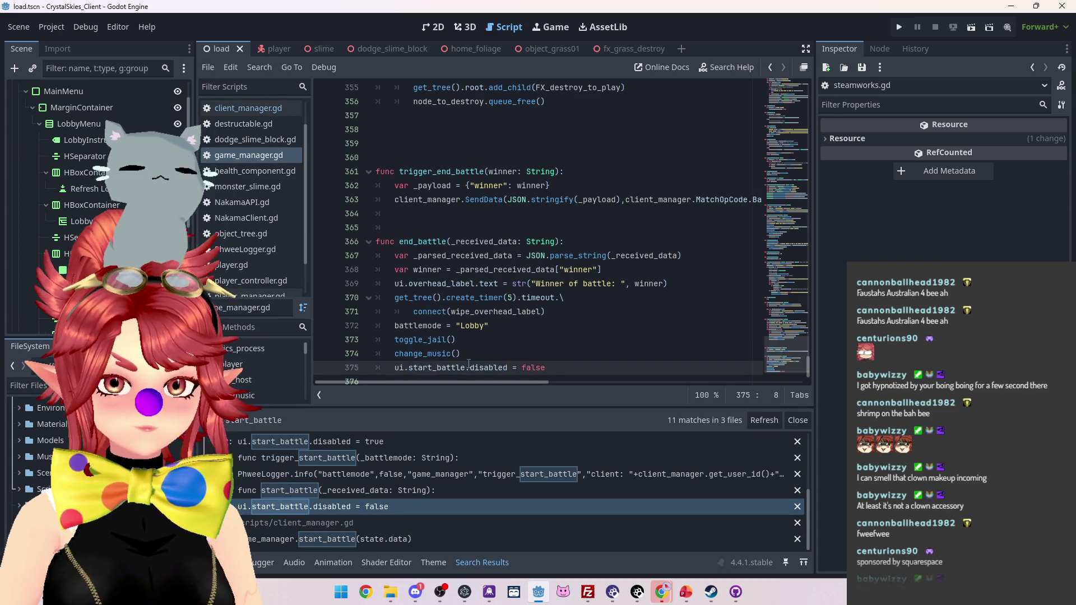
pyautogui.write('btn_')
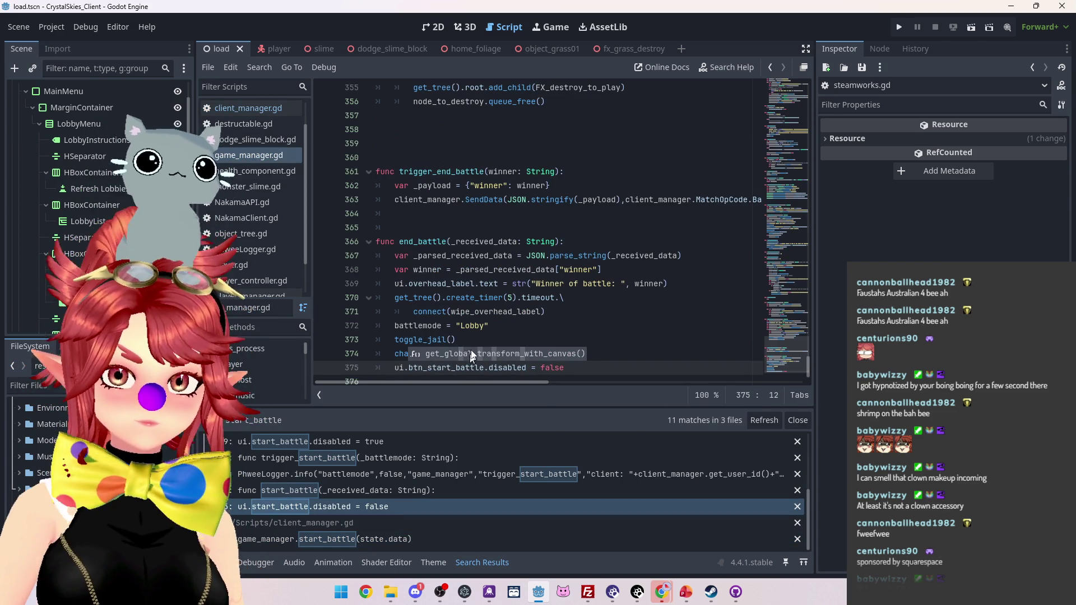
pyautogui.click(490, 314)
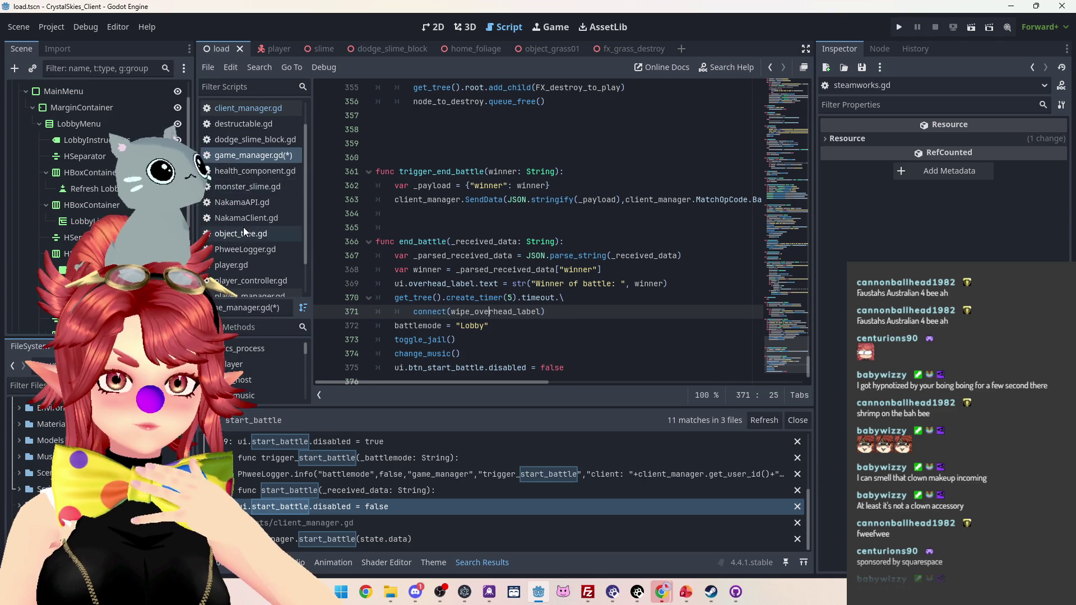
# - Rename start_battle to btn_start_battle in game_manager.gd line 219's 'start_battle.disabled = true'
pyautogui.scroll(3, 545, 297)
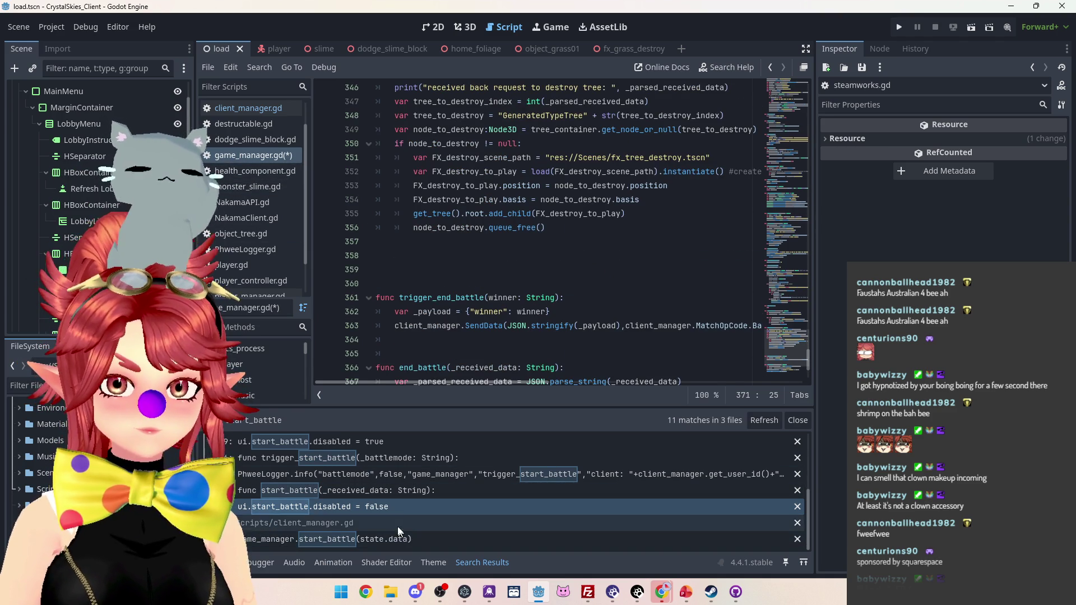
pyautogui.scroll(1, 348, 446)
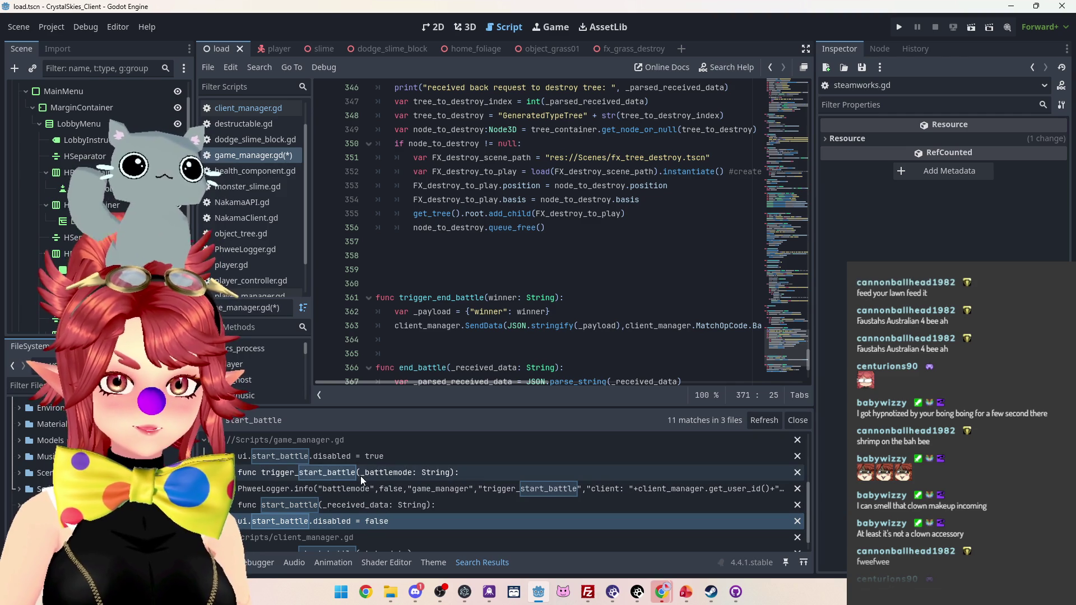
pyautogui.click(355, 457)
pyautogui.scroll(2, 440, 202)
pyautogui.click(430, 174)
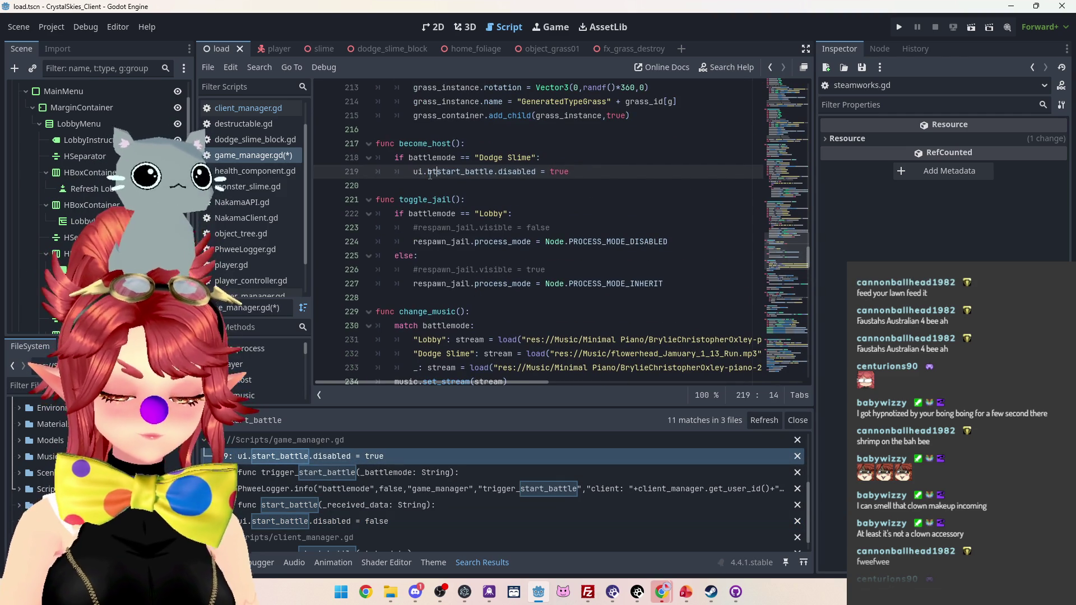
pyautogui.write('tn_')
pyautogui.click(588, 158)
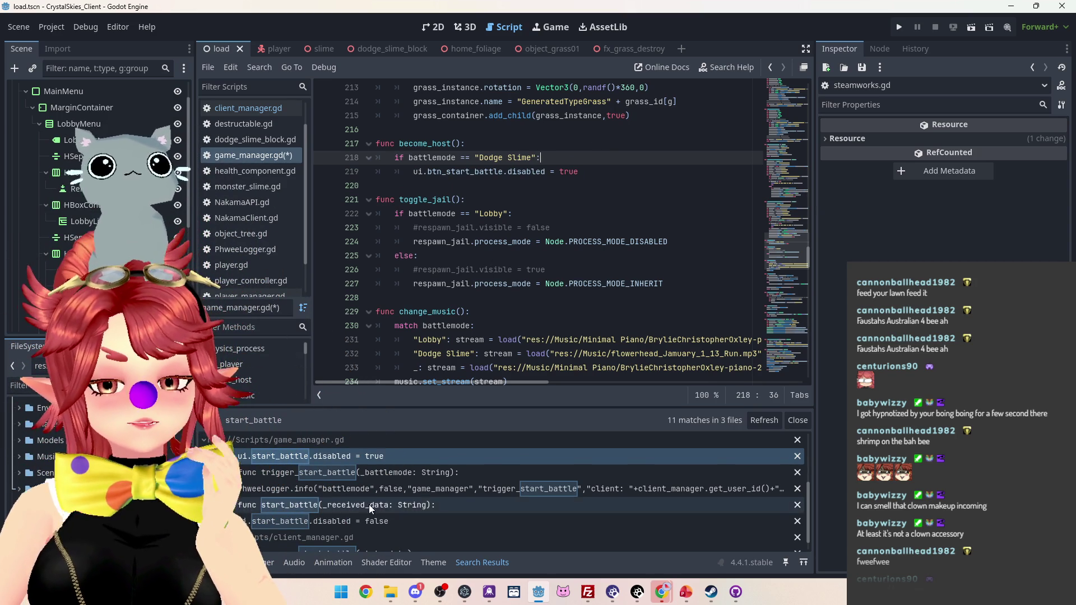
pyautogui.scroll(2, 372, 502)
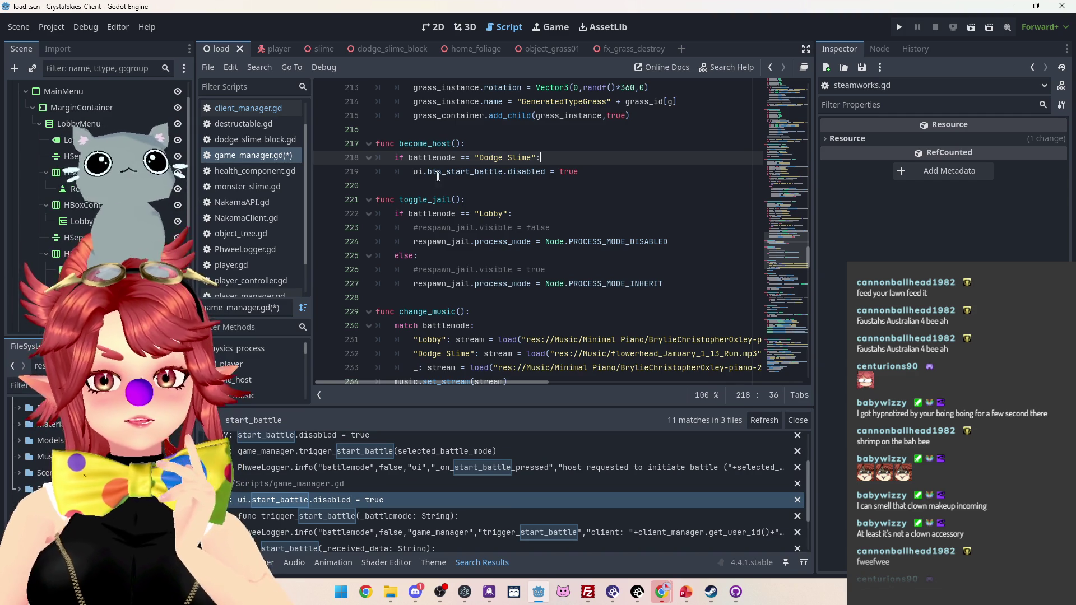
pyautogui.moveTo(429, 174); pyautogui.dragTo(435, 174)
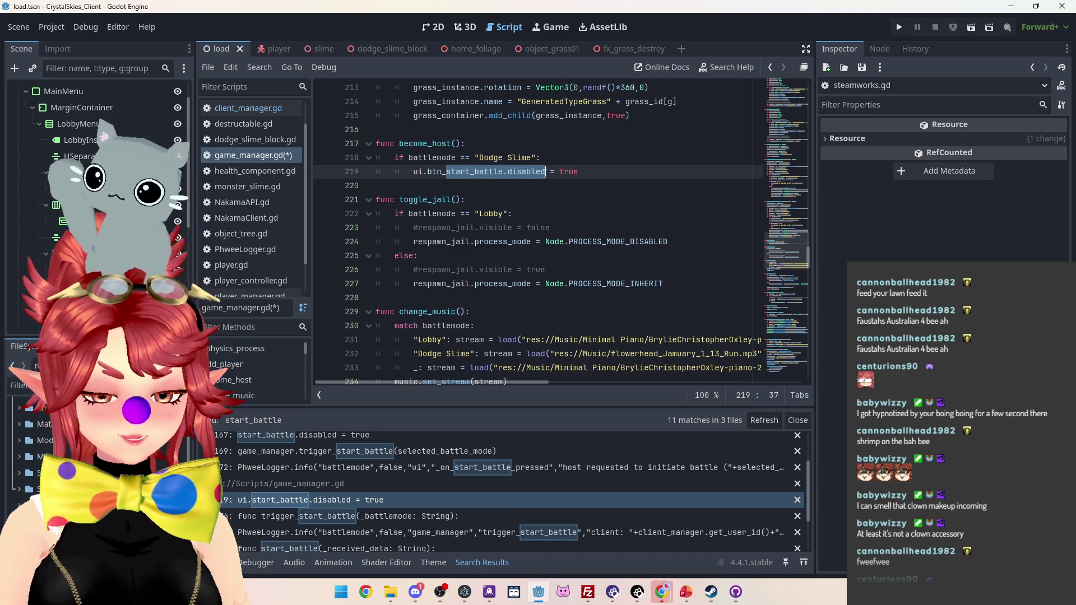
# - Find start_battle.disabled across all scripts and prefix the ui.gd line 167 match with btn_
pyautogui.hotkey('ctrl', 'shift', 'f')
pyautogui.click(547, 339)
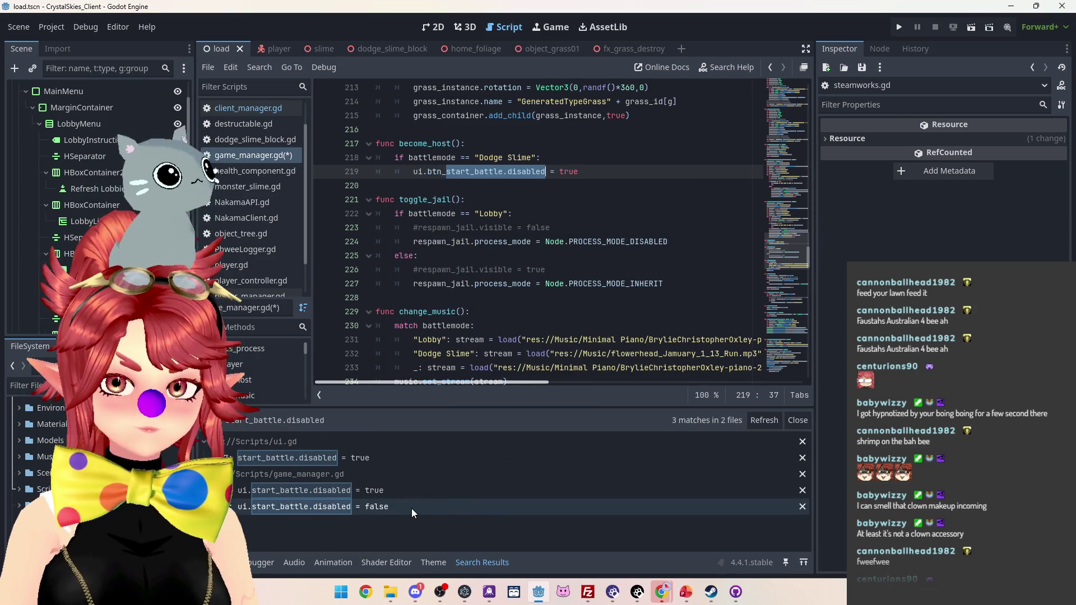
pyautogui.click(411, 508)
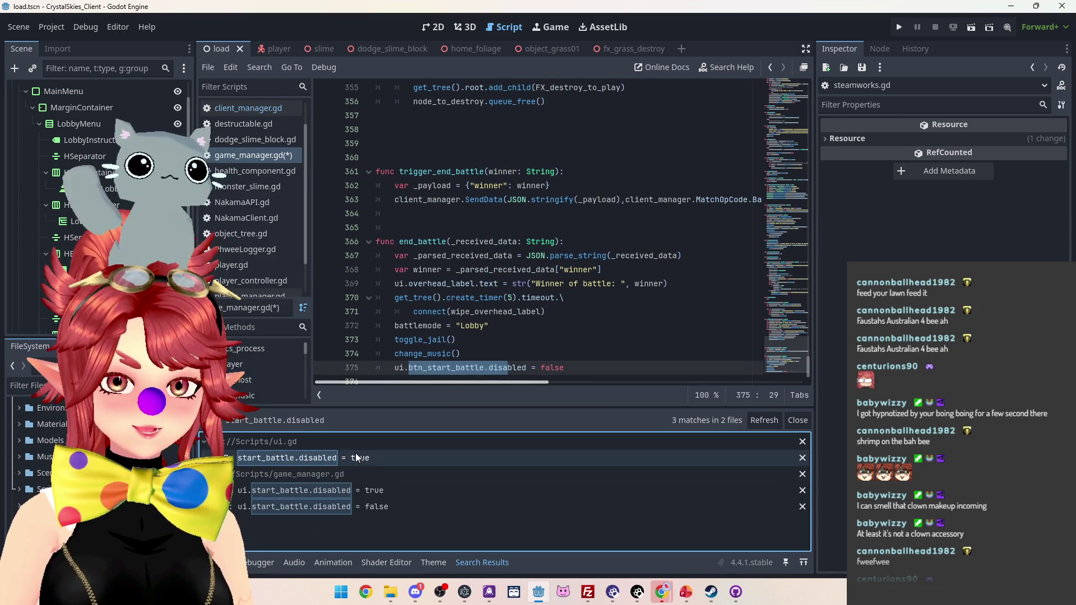
pyautogui.click(357, 458)
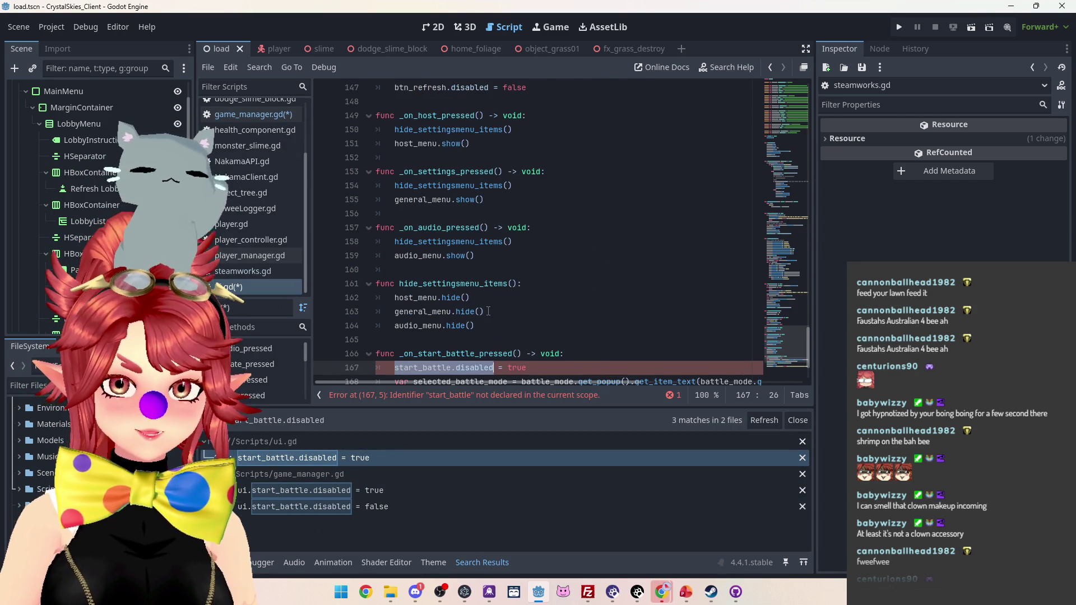
pyautogui.scroll(-1, 488, 311)
pyautogui.press('Left')
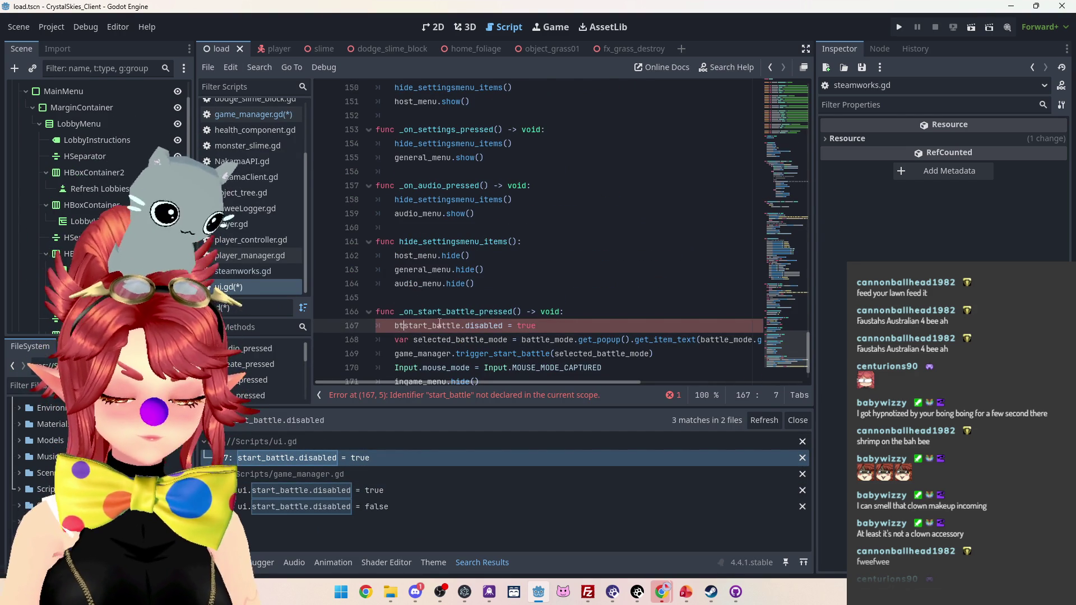
pyautogui.write('tn_')
pyautogui.press('Escape')
pyautogui.click(349, 505)
pyautogui.click(341, 463)
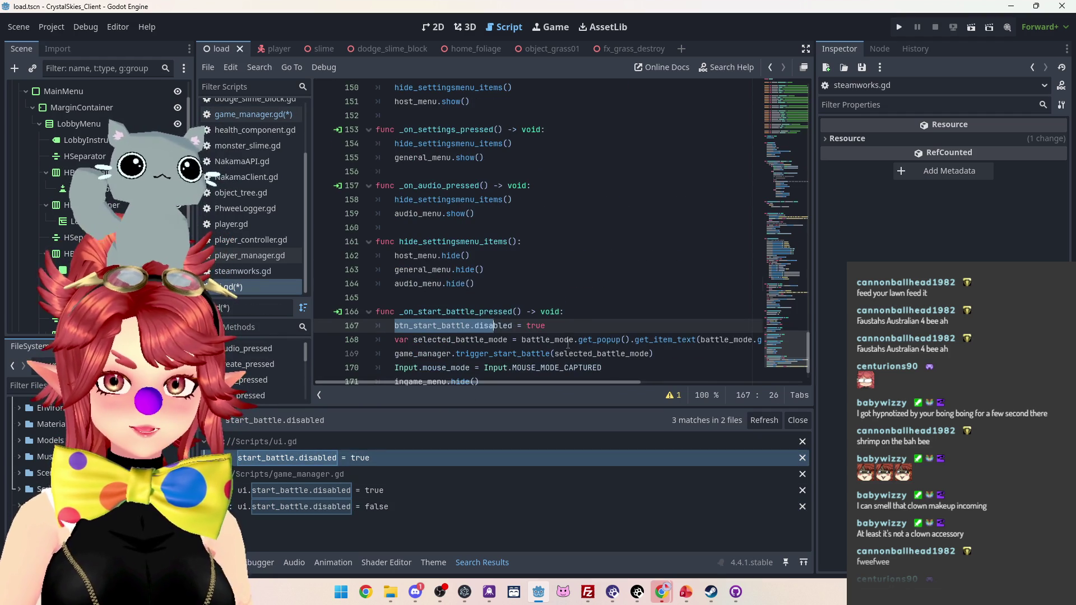
pyautogui.scroll(-1, 568, 344)
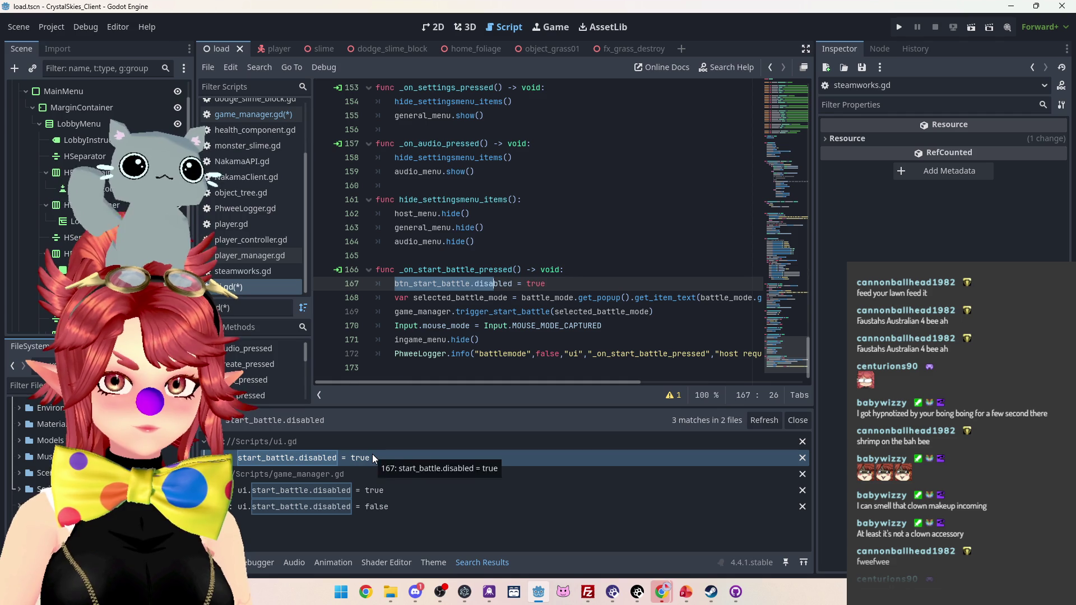
pyautogui.click(372, 492)
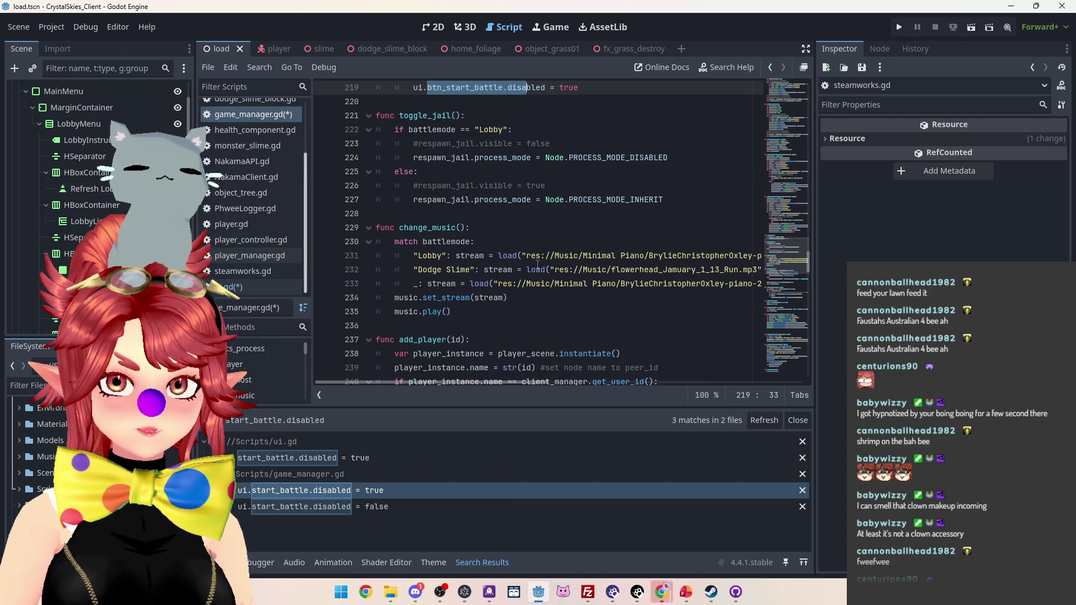
pyautogui.scroll(2, 535, 273)
pyautogui.scroll(1, 536, 273)
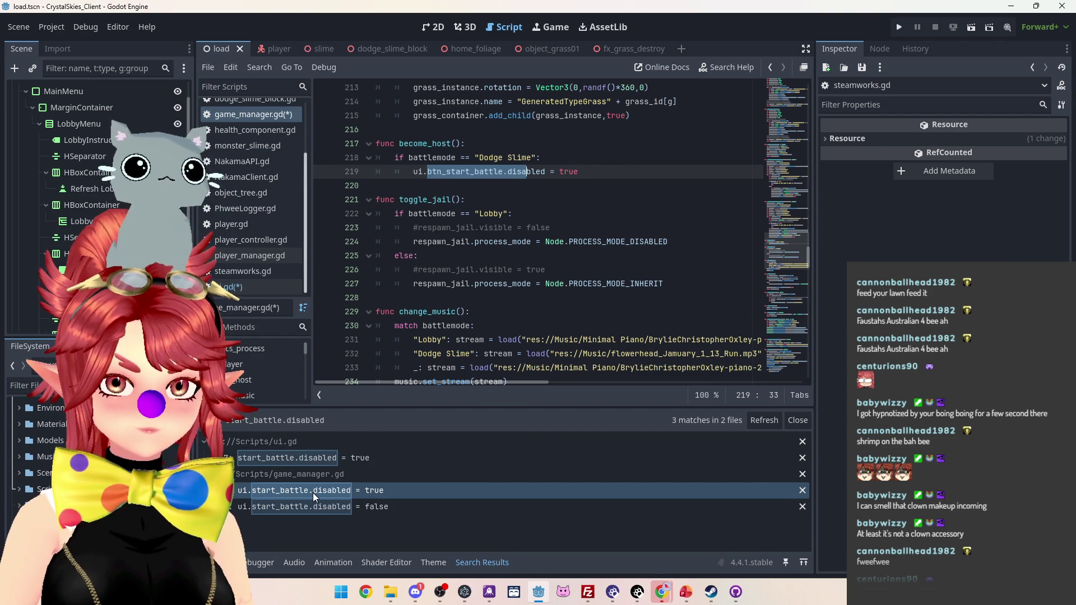
pyautogui.click(408, 507)
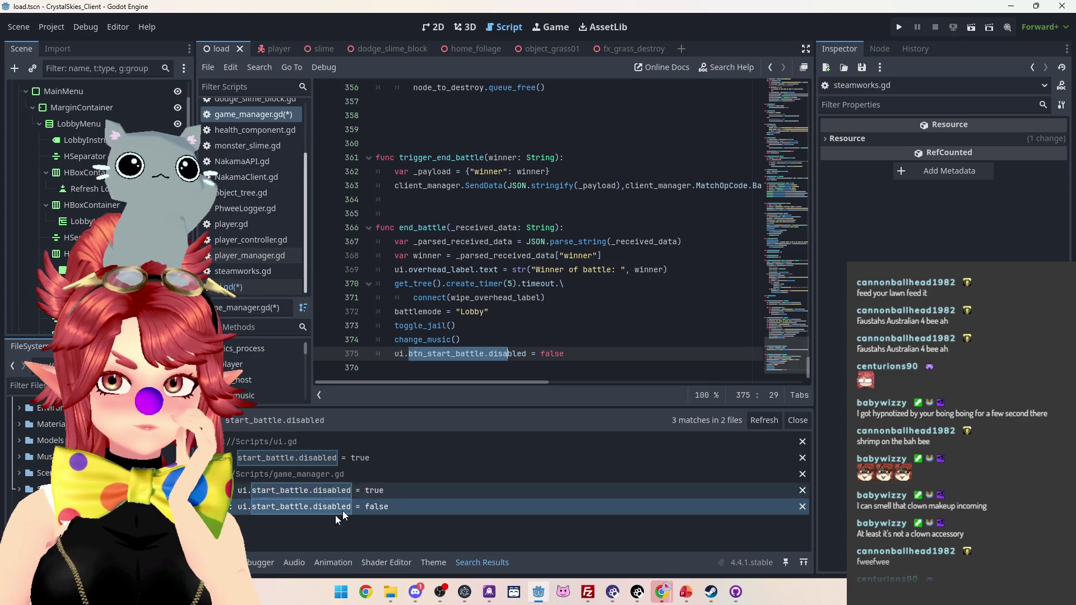
pyautogui.click(382, 493)
pyautogui.scroll(3, 485, 289)
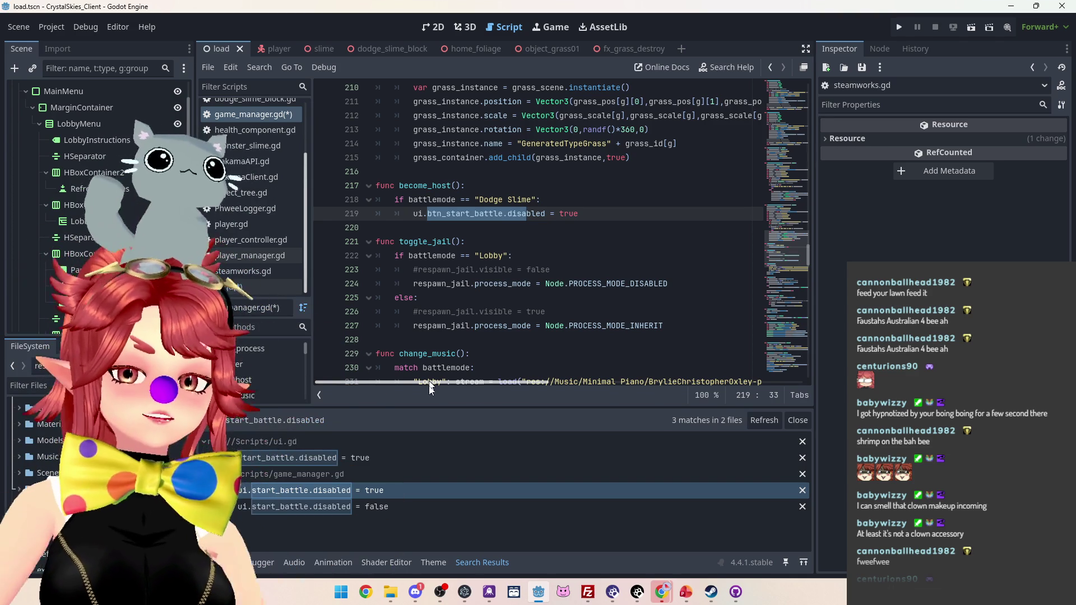
pyautogui.scroll(2, 74, 174)
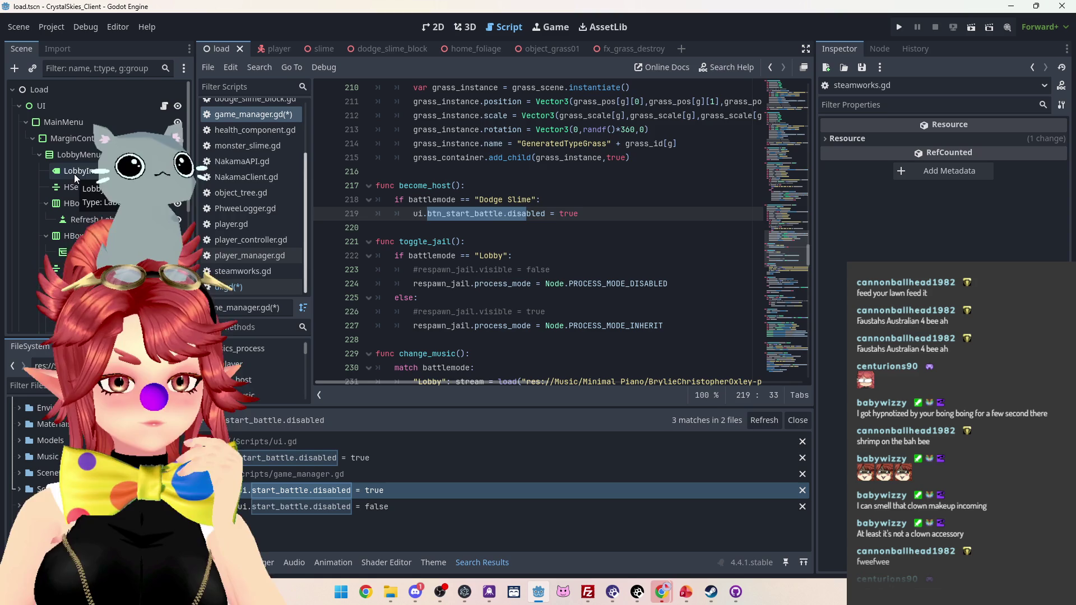
# - Scroll through game_manager.gd to review its code
pyautogui.scroll(7, 677, 278)
pyautogui.scroll(5, 677, 278)
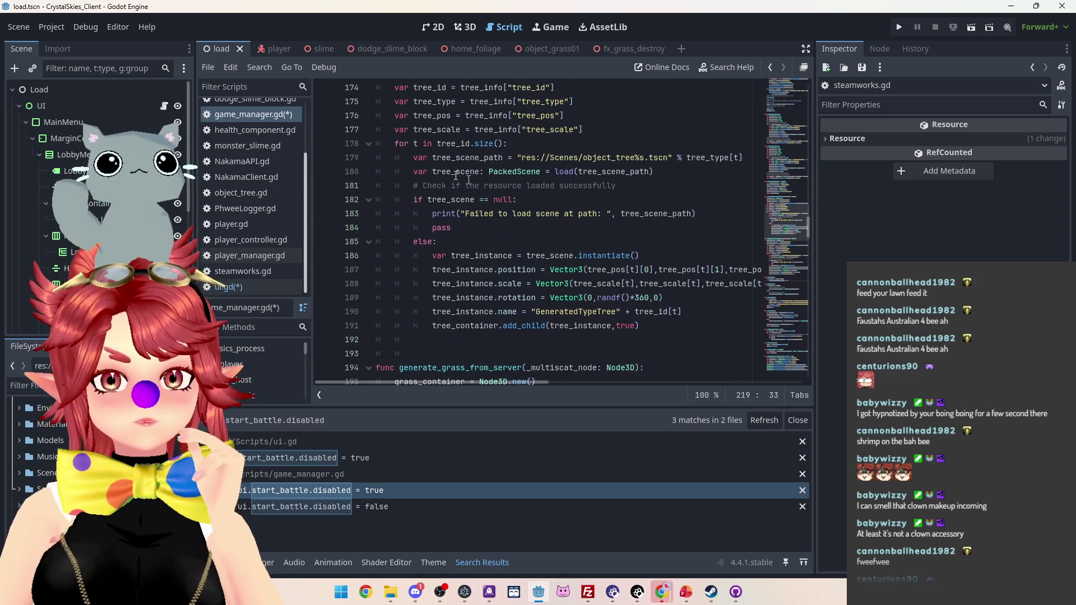
pyautogui.scroll(6, 555, 247)
pyautogui.scroll(20, 555, 247)
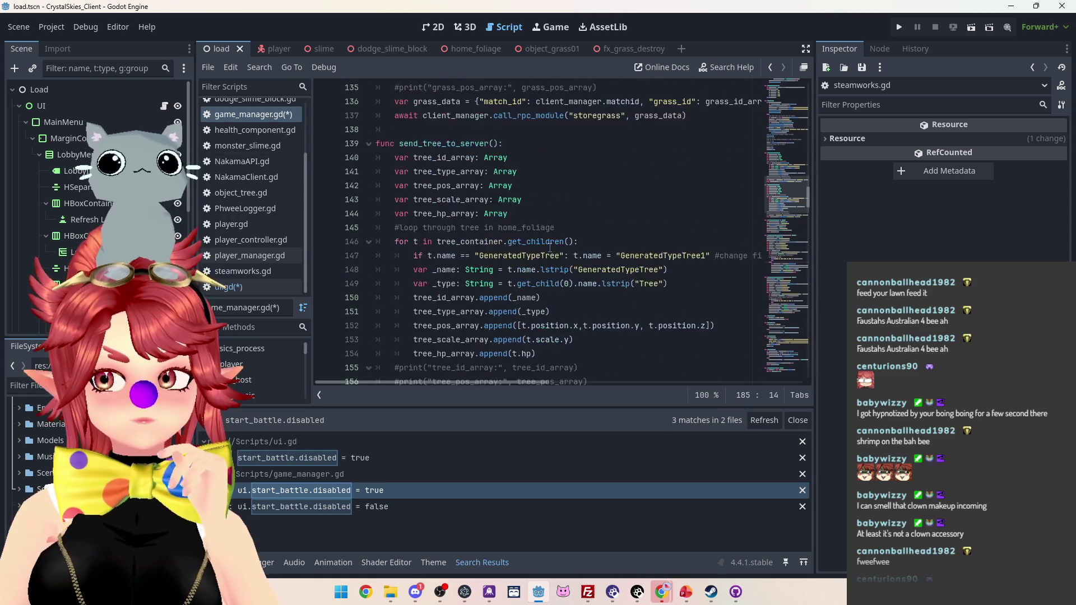
pyautogui.scroll(20, 550, 247)
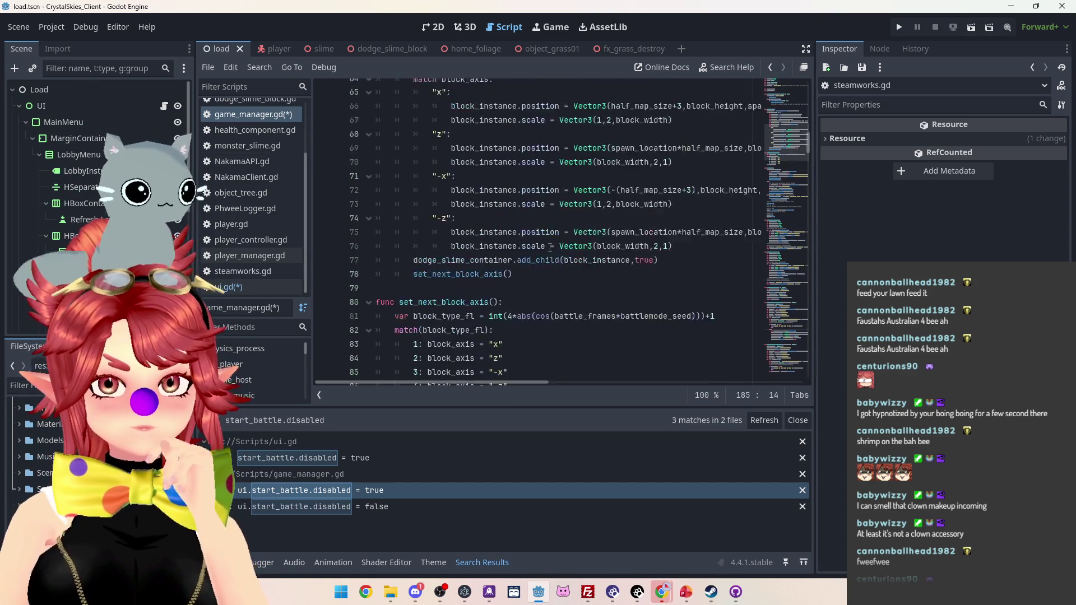
pyautogui.scroll(7, 550, 248)
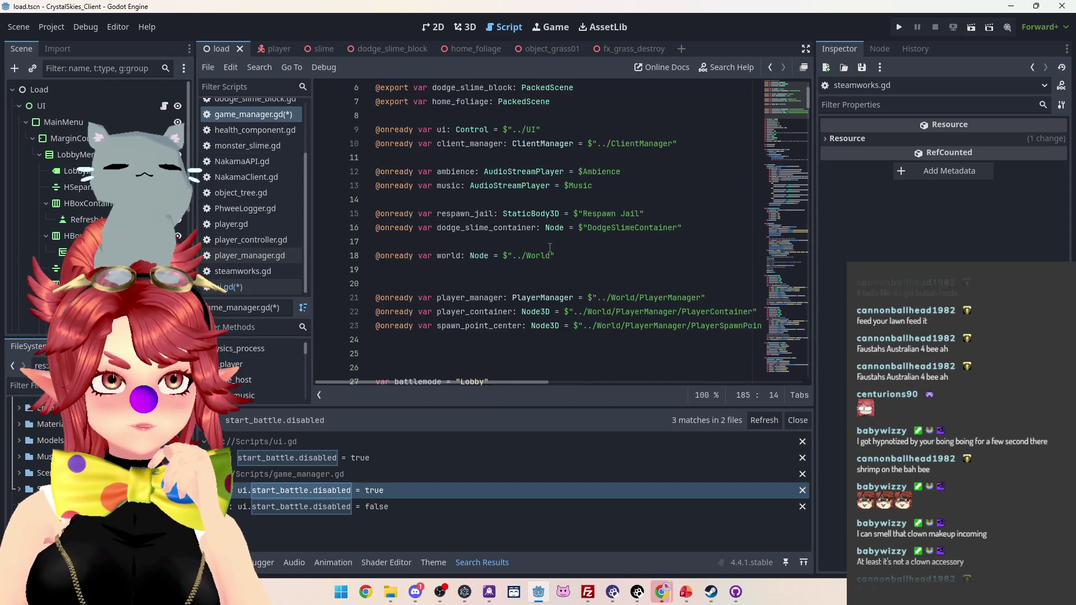
pyautogui.scroll(-6, 549, 248)
pyautogui.scroll(-9, 549, 248)
pyautogui.scroll(3, 550, 248)
pyautogui.scroll(-1, 550, 247)
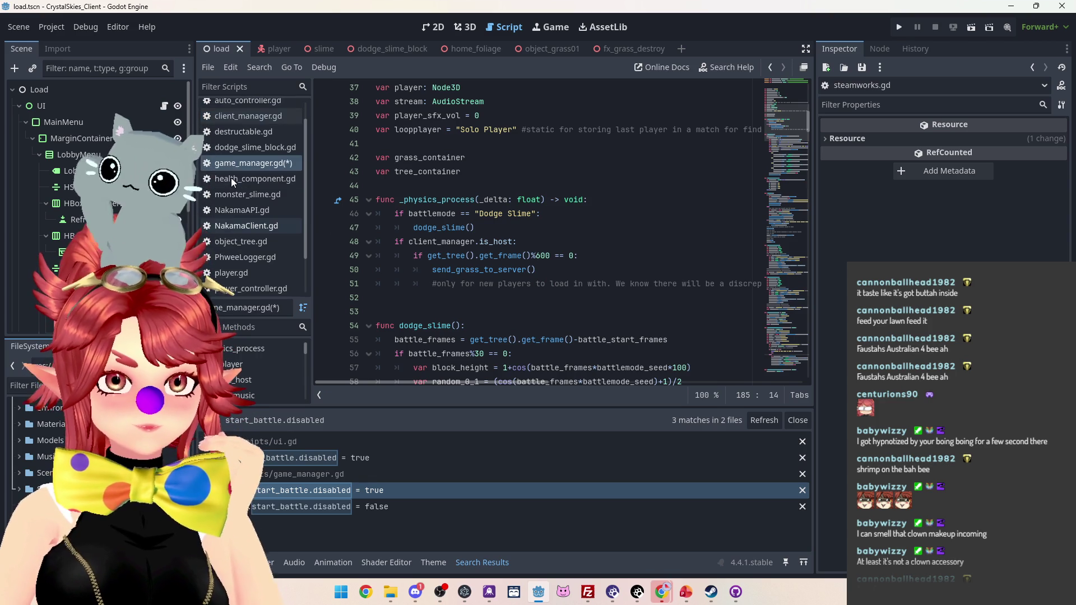
pyautogui.scroll(3, 237, 166)
# - Look over ui.gd, then go to the connect_with_device() call on line 49 of client_manager.gd
pyautogui.click(245, 116)
pyautogui.scroll(15, 588, 282)
pyautogui.scroll(20, 588, 282)
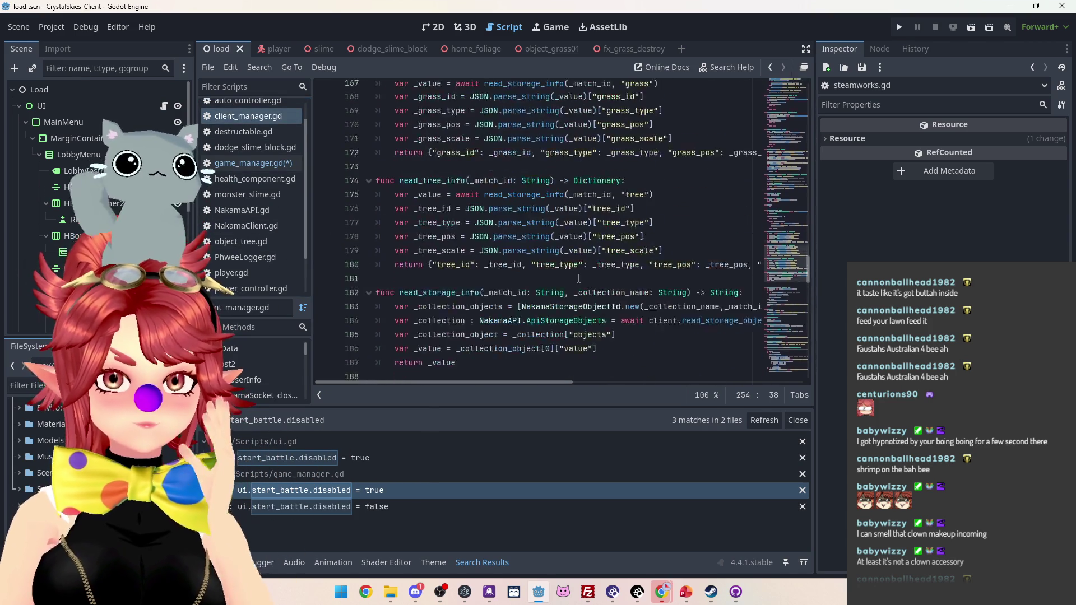
pyautogui.scroll(5, 578, 283)
pyautogui.scroll(-3, 242, 252)
pyautogui.click(243, 288)
pyautogui.moveTo(807, 351); pyautogui.dragTo(785, 133)
pyautogui.scroll(-6, 785, 134)
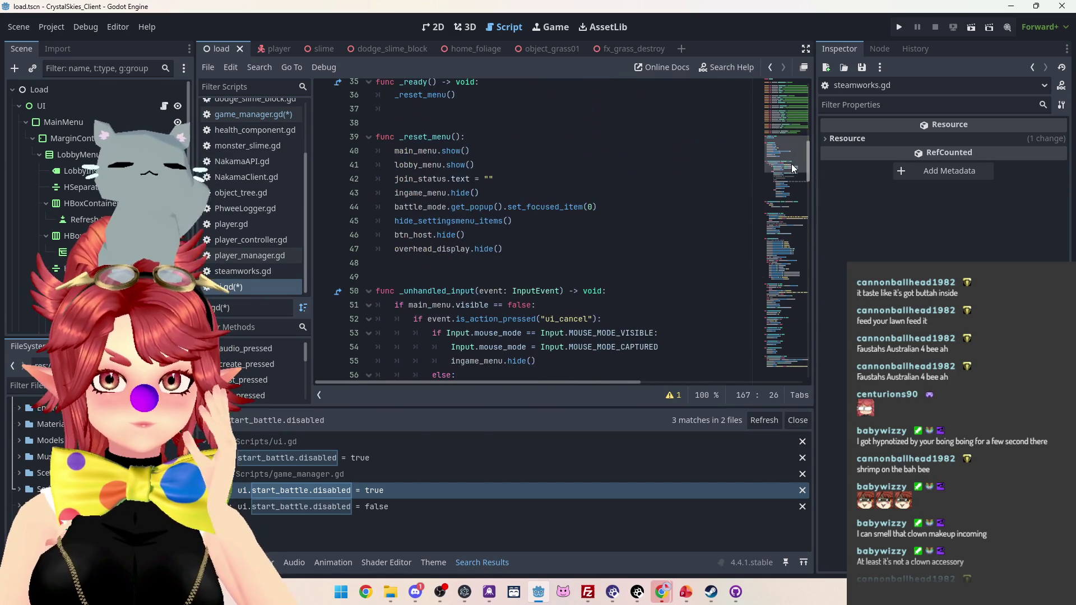
pyautogui.scroll(3, 246, 234)
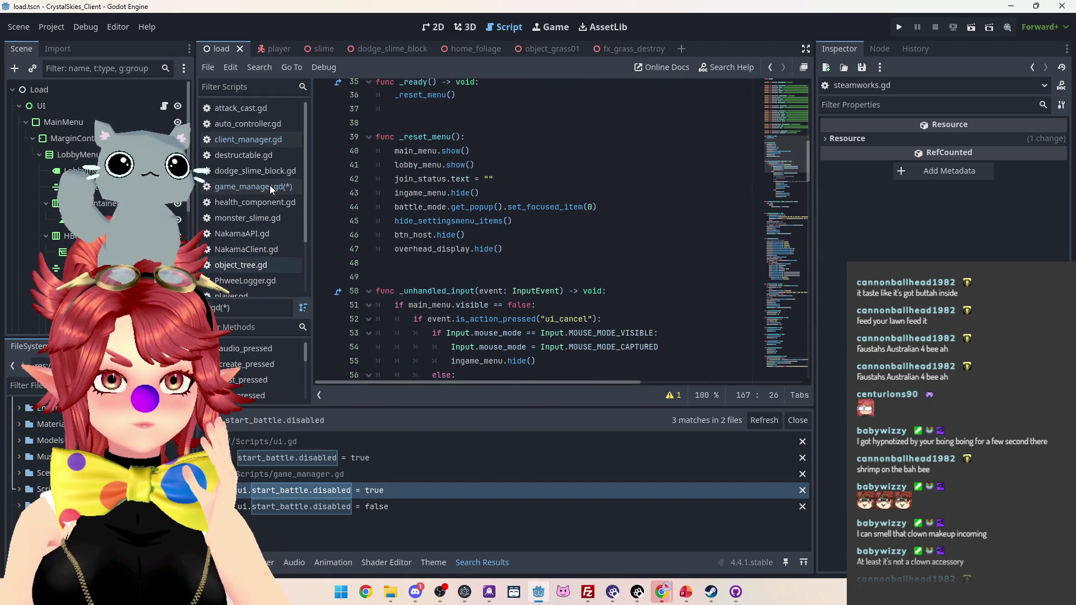
pyautogui.click(254, 139)
pyautogui.moveTo(808, 177)
pyautogui.mouseDown()
pyautogui.moveTo(802, 116)
pyautogui.moveTo(802, 140)
pyautogui.mouseUp()
pyautogui.click(497, 191)
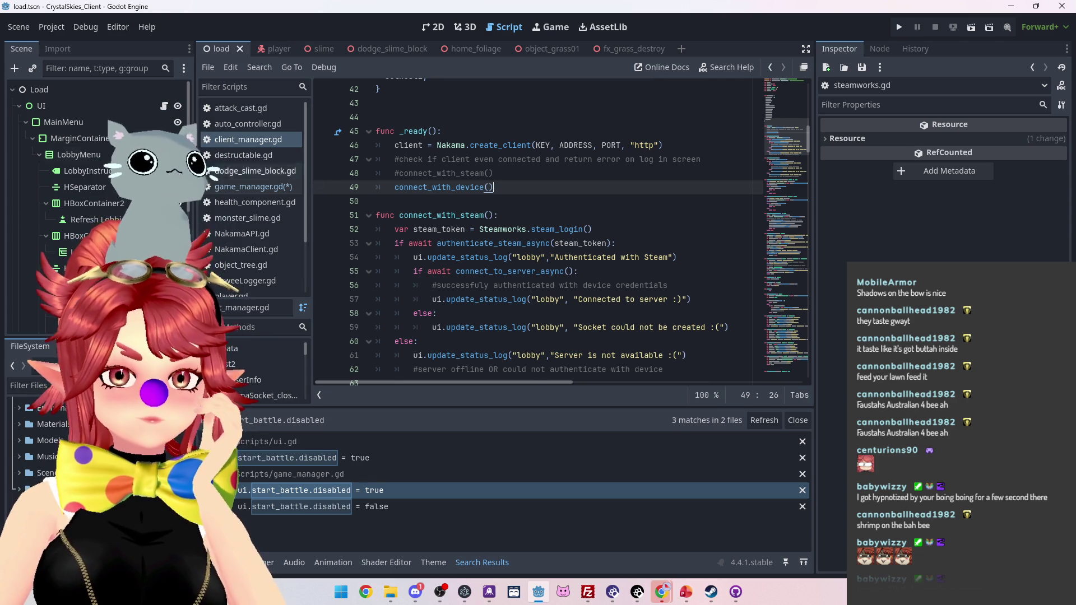
# - Collapse the LobbyMenu node and select it to show its properties and 2D layout
pyautogui.scroll(3, 580, 281)
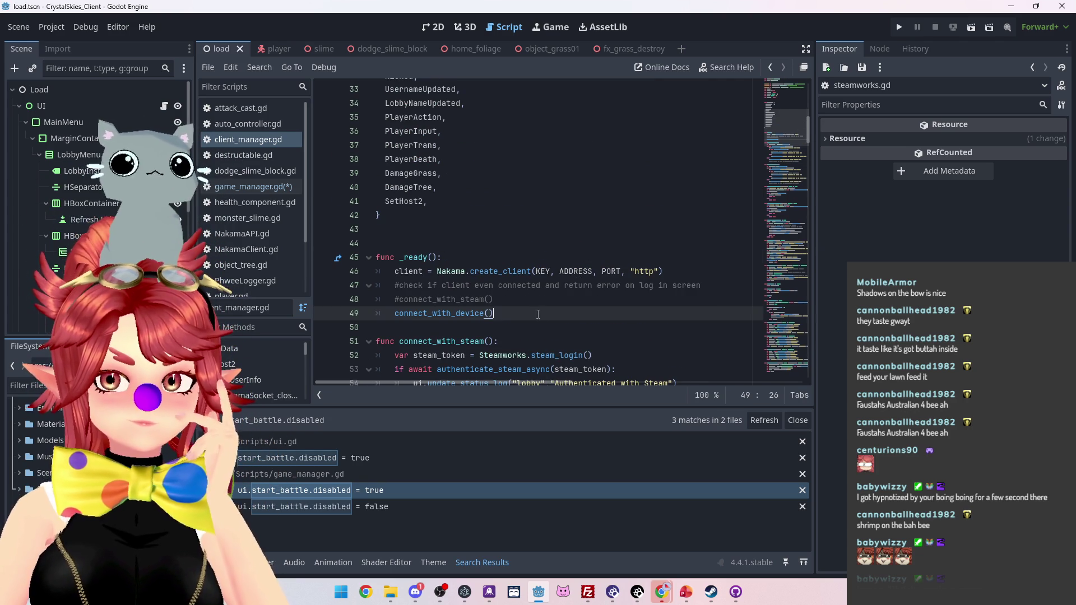
pyautogui.scroll(-2, 533, 311)
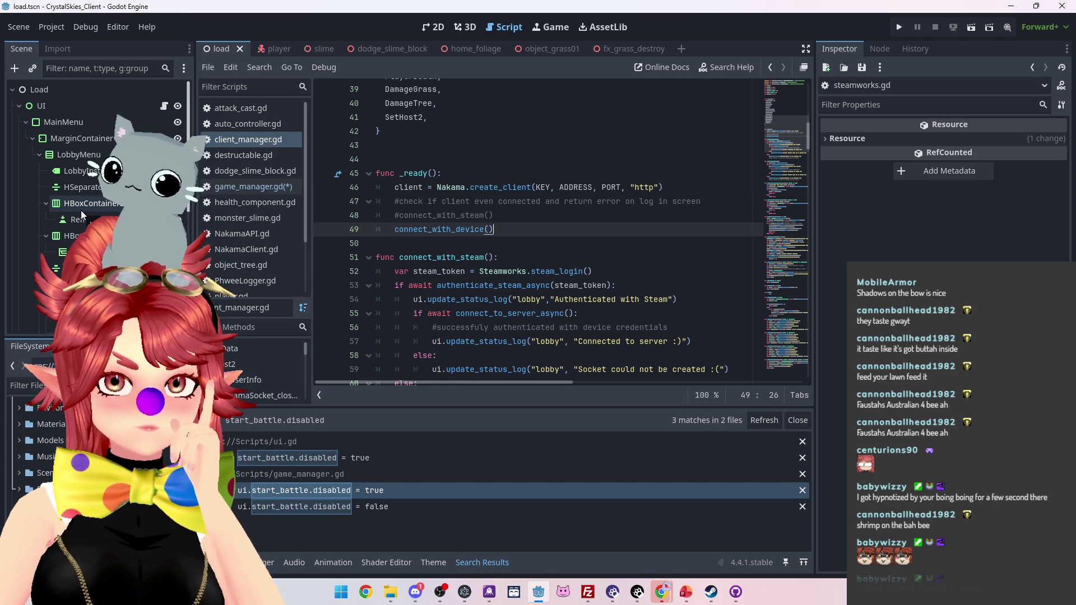
pyautogui.scroll(1, 490, 274)
pyautogui.scroll(-1, 490, 274)
pyautogui.scroll(-1, 489, 274)
pyautogui.scroll(1, 489, 274)
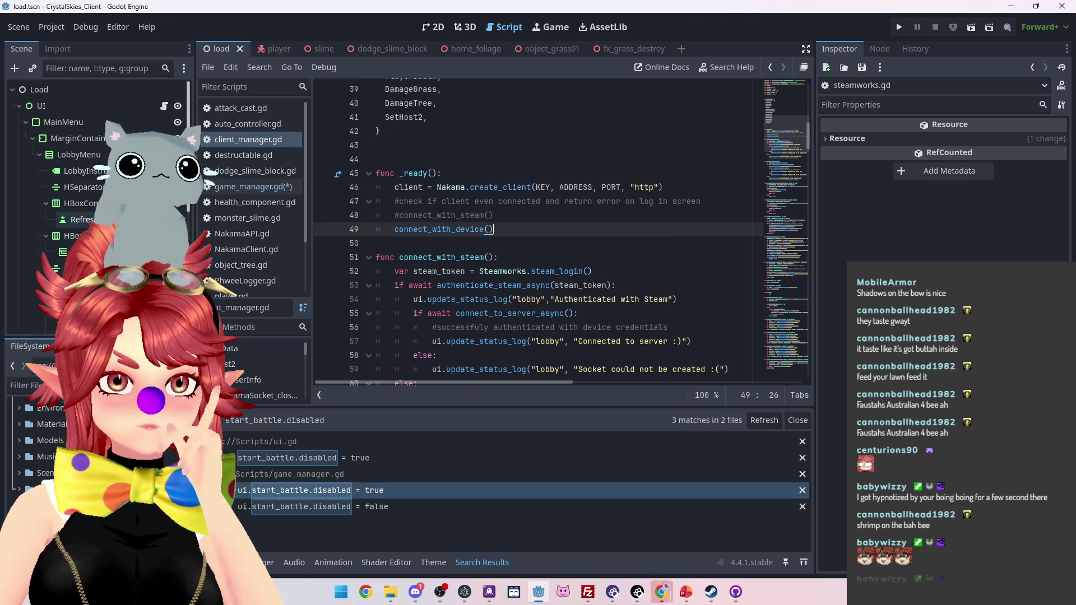
pyautogui.click(40, 155)
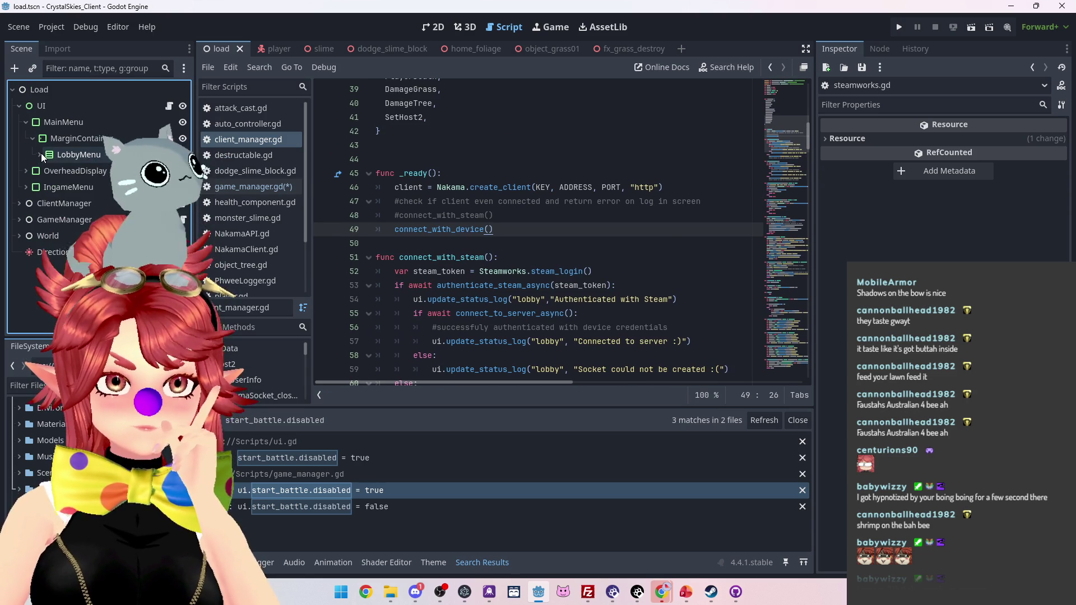
pyautogui.click(86, 157)
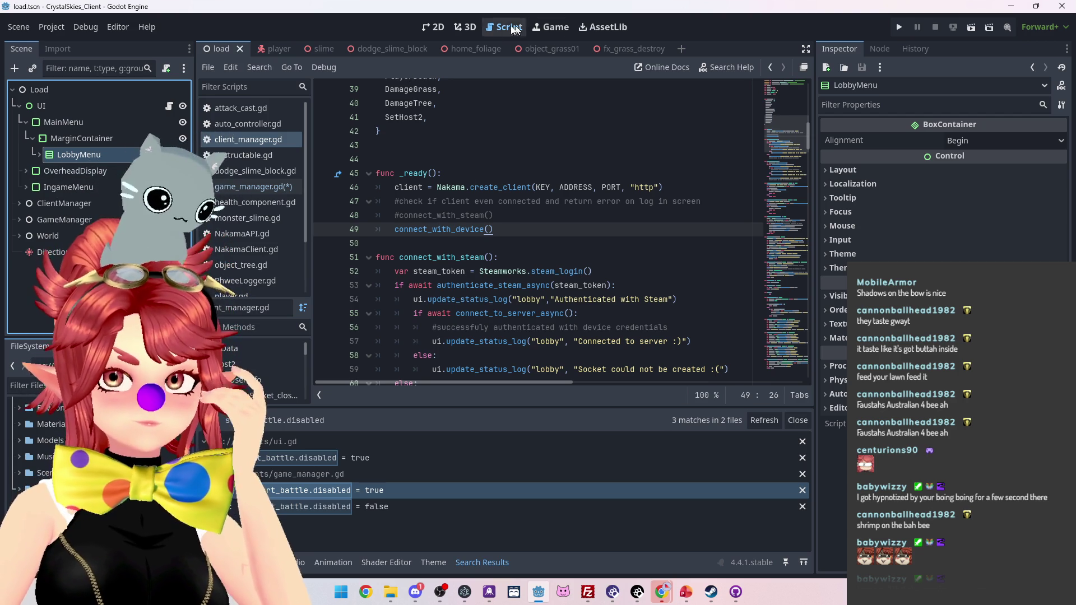
pyautogui.click(432, 27)
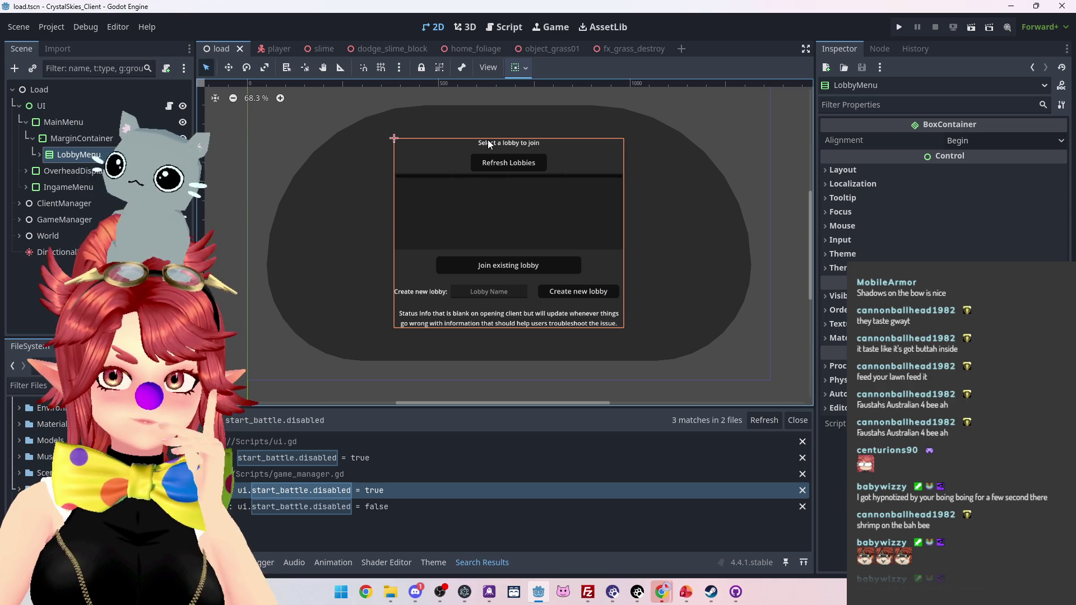
# - Expand LobbyMenu and bring up node actions for HBoxContainer2, the Refresh Lobbies row
pyautogui.click(38, 154)
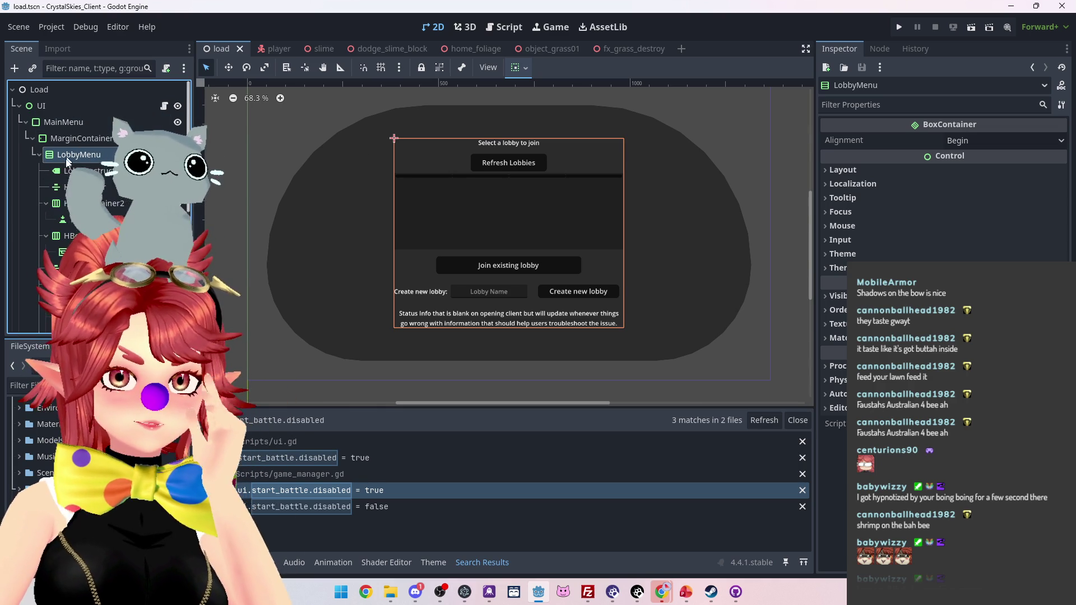
pyautogui.click(75, 204)
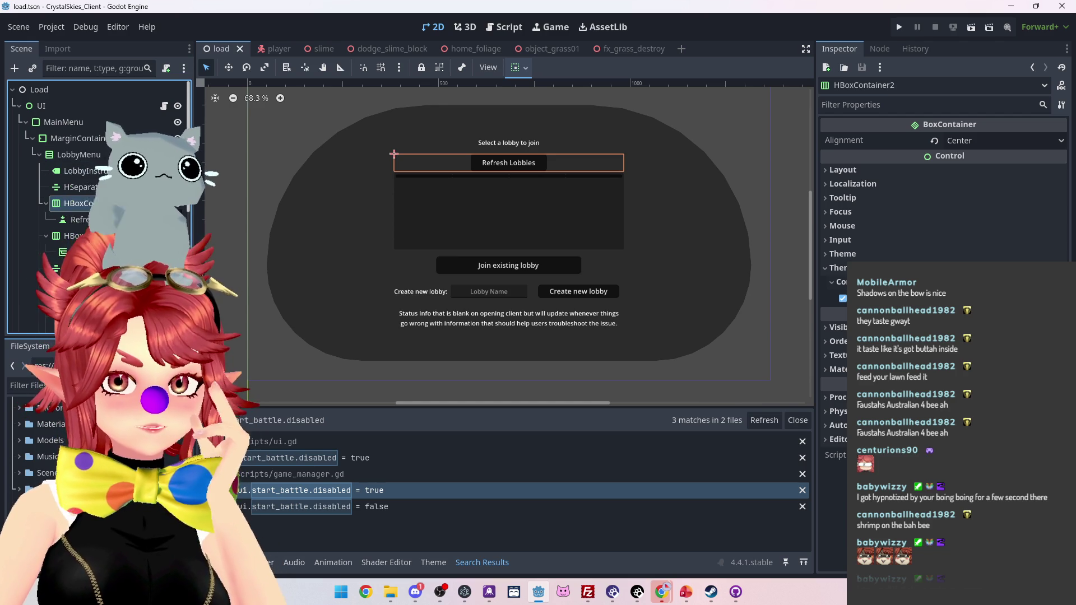
pyautogui.rightClick(92, 206)
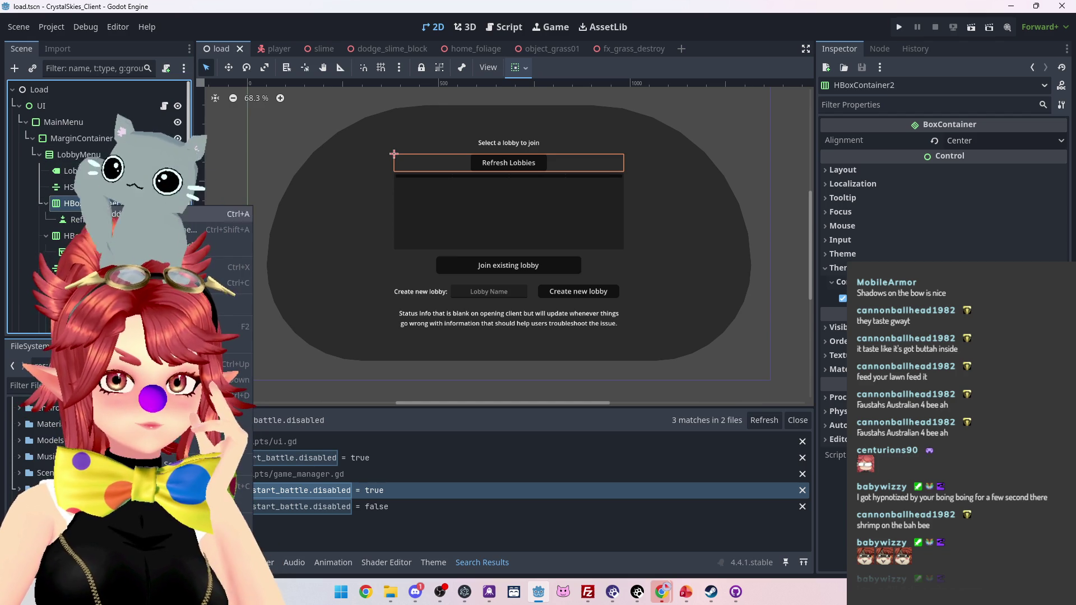
# - Duplicate HBoxContainer2, move it to the top of LobbyMenu, and rename its button 'Connect w device'
pyautogui.click(224, 396)
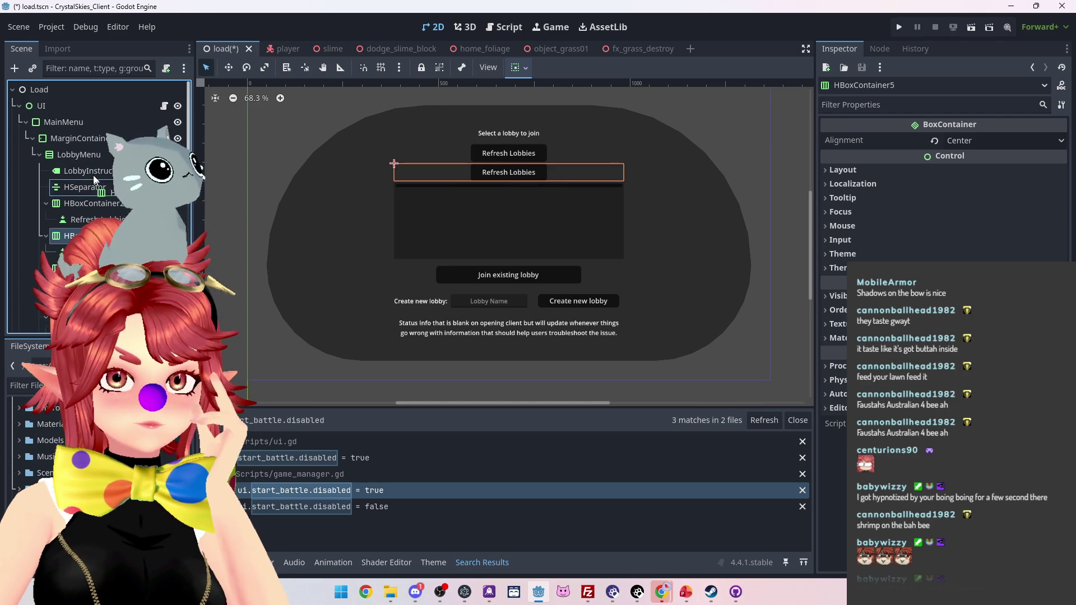
pyautogui.moveTo(89, 167); pyautogui.dragTo(89, 162)
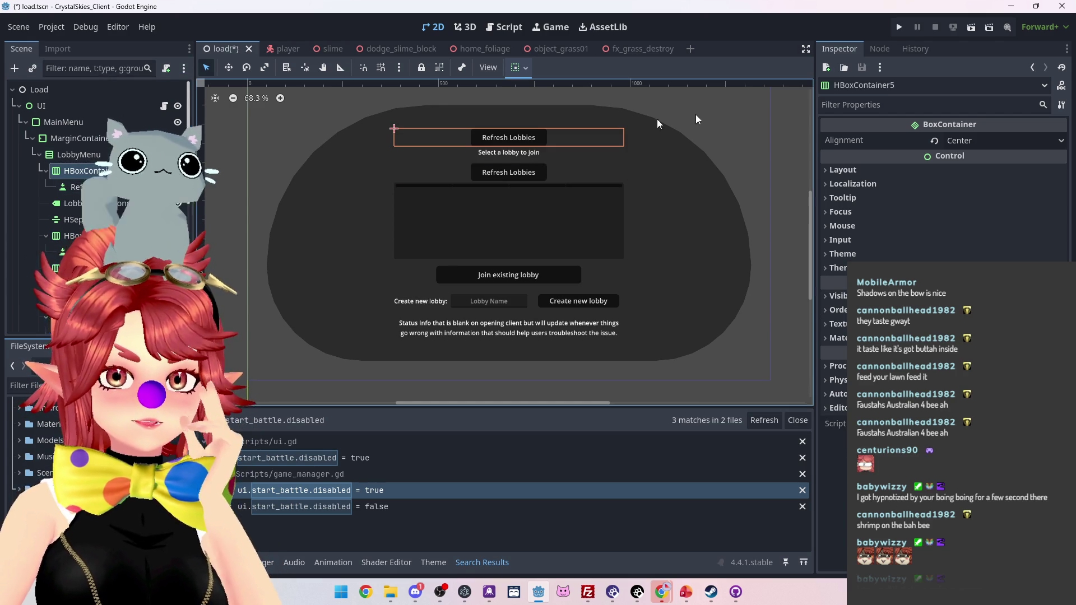
pyautogui.doubleClick(94, 187)
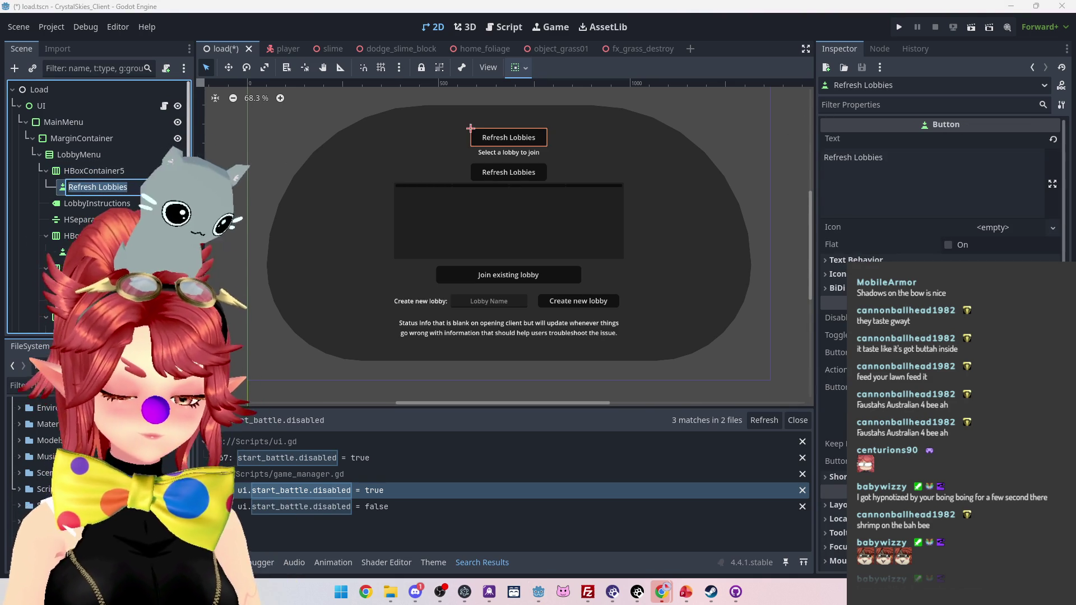
pyautogui.write('Connect ')
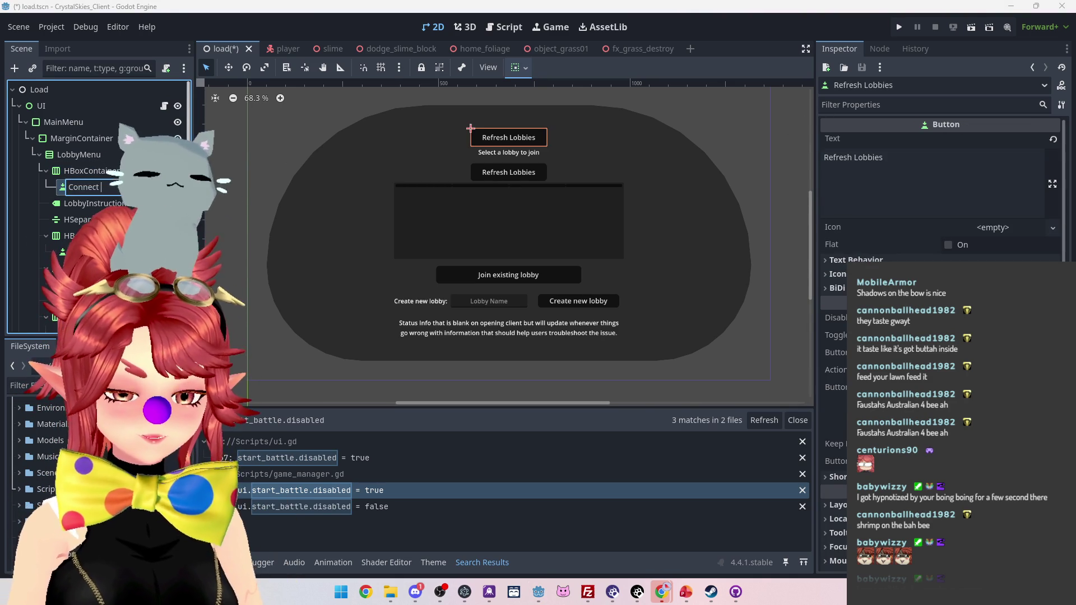
pyautogui.write('w dev')
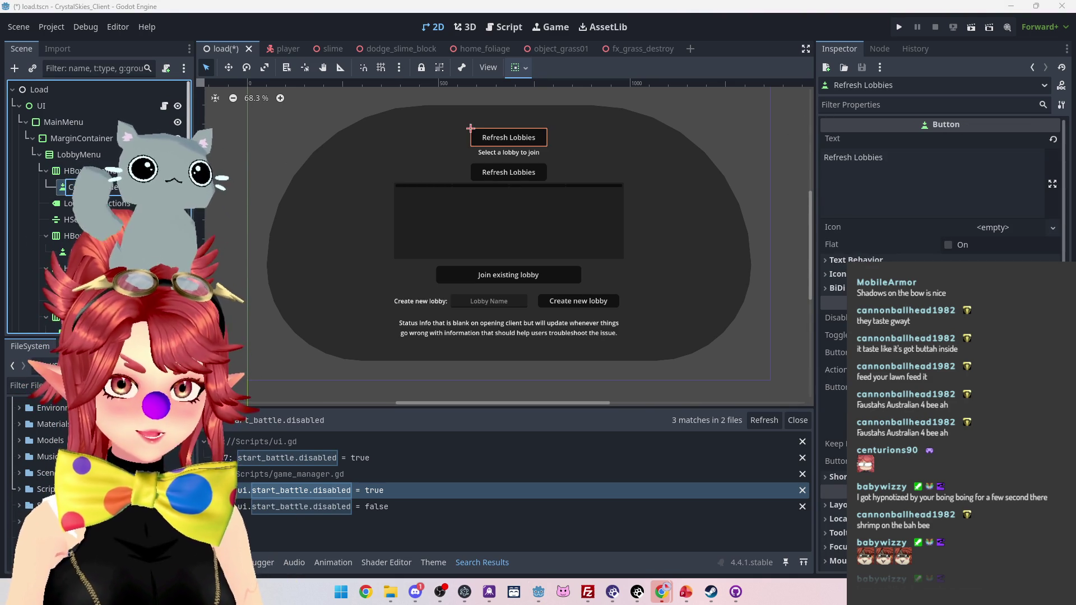
pyautogui.write('ice')
pyautogui.press('Return')
# - Duplicate the Connect w device button and rename the copy 'Connect w steam'
pyautogui.rightClick(134, 187)
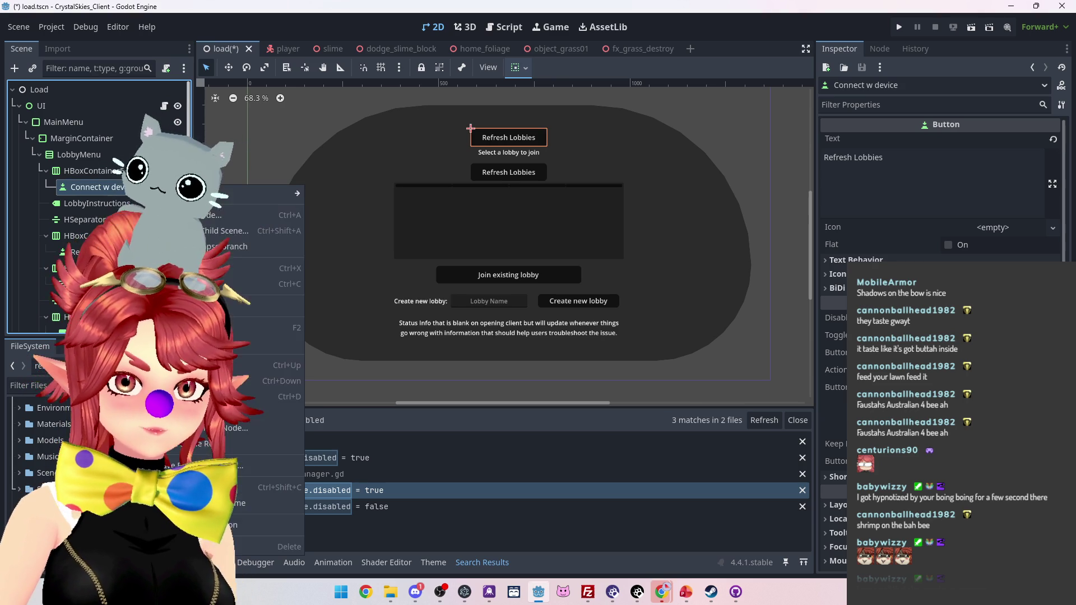
pyautogui.click(258, 396)
pyautogui.doubleClick(114, 203)
pyautogui.click(111, 204)
pyautogui.press('Delete')
pyautogui.press('Delete')
pyautogui.press('Delete')
pyautogui.write('steam')
pyautogui.press('Return')
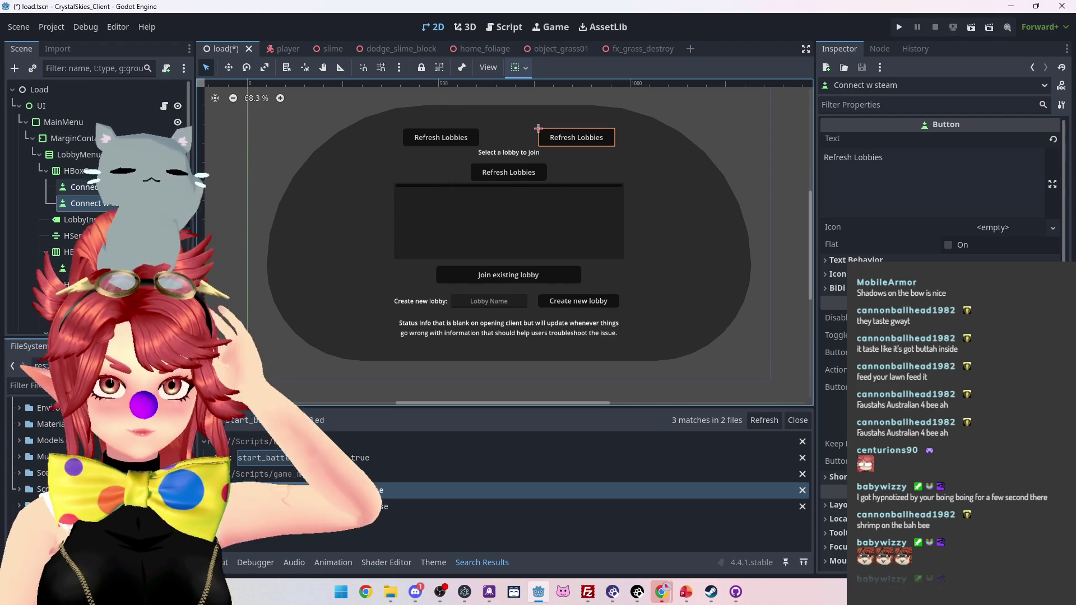
# - Change the Connect w device button's text from Refresh Lobbies to 'Connect'
pyautogui.click(114, 187)
pyautogui.tripleClick(949, 153)
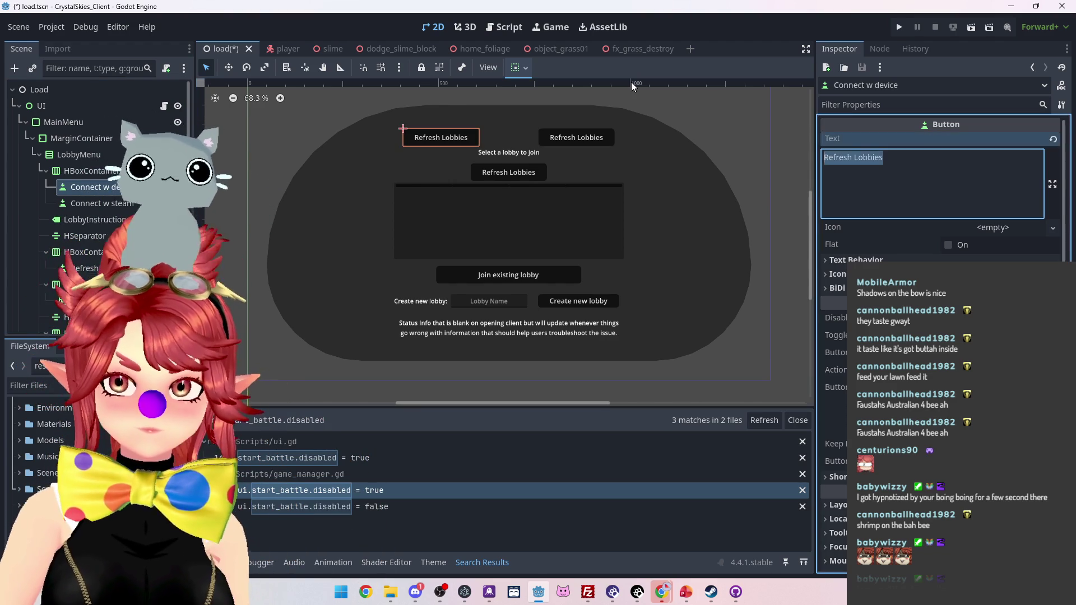
pyautogui.write('Connect')
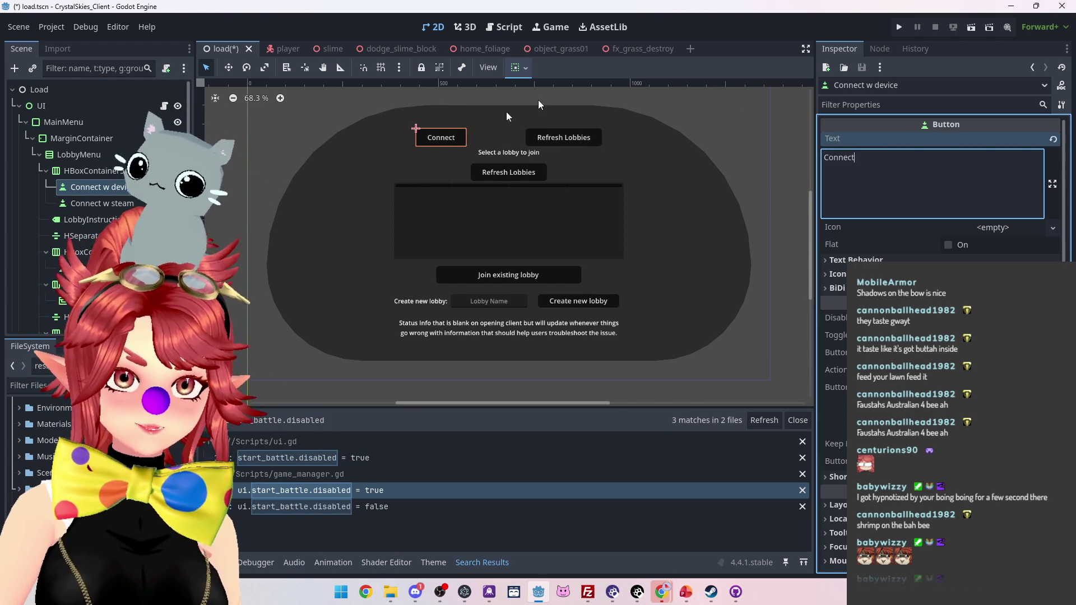
# - Set the Connect w steam button's text to 'Connect2', marked as reserved for one specific user
pyautogui.click(563, 137)
pyautogui.hotkey('ctrl', 'a')
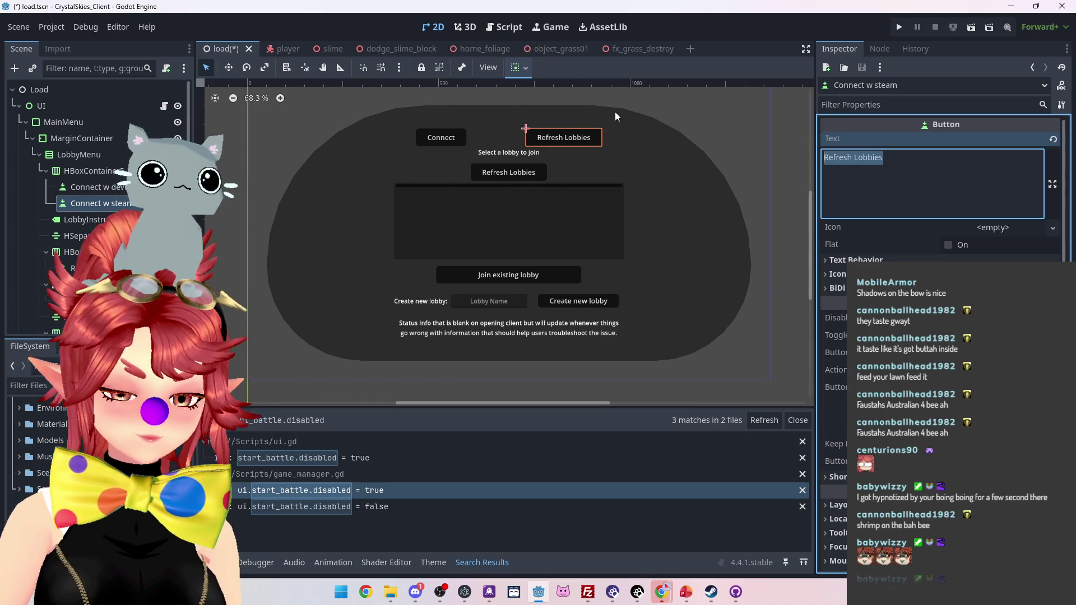
pyautogui.write('Connect')
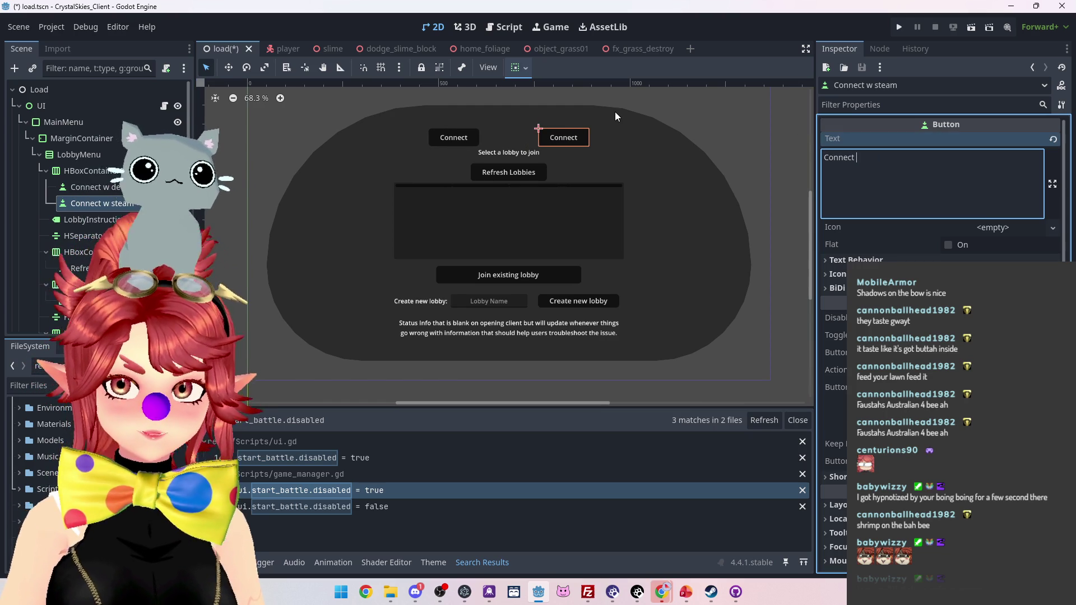
pyautogui.write(' for Phwee')
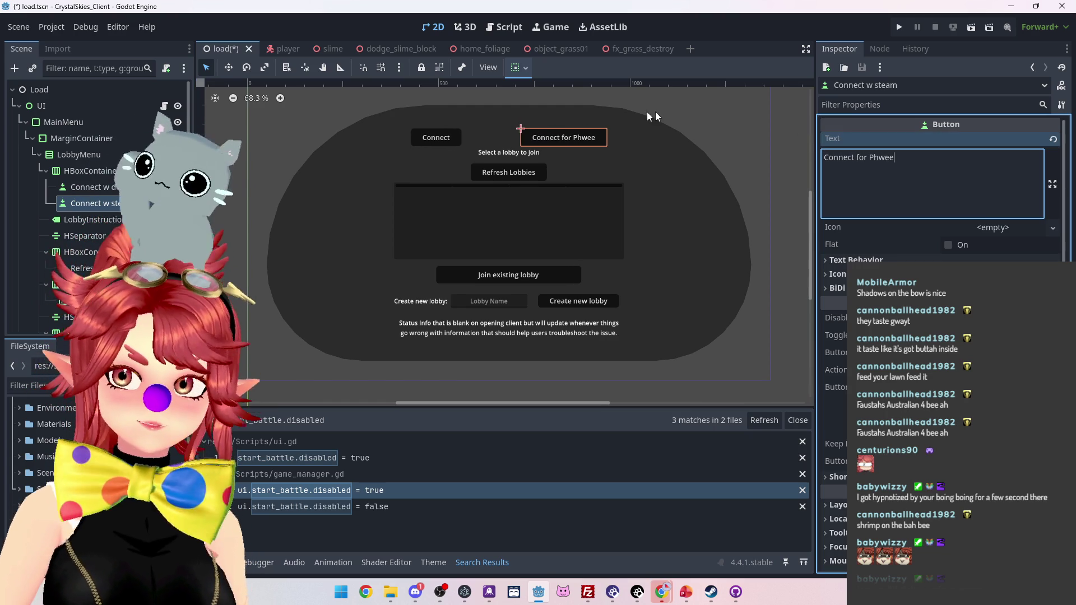
pyautogui.click(858, 158)
pyautogui.write('w')
pyautogui.press('BackSpace')
pyautogui.write('2')
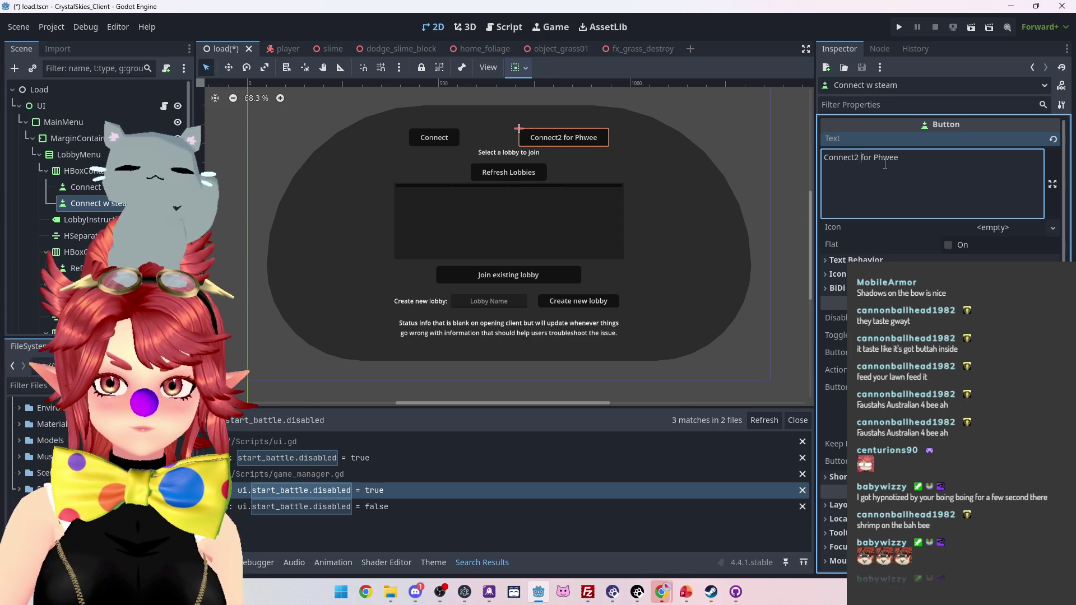
pyautogui.write('(')
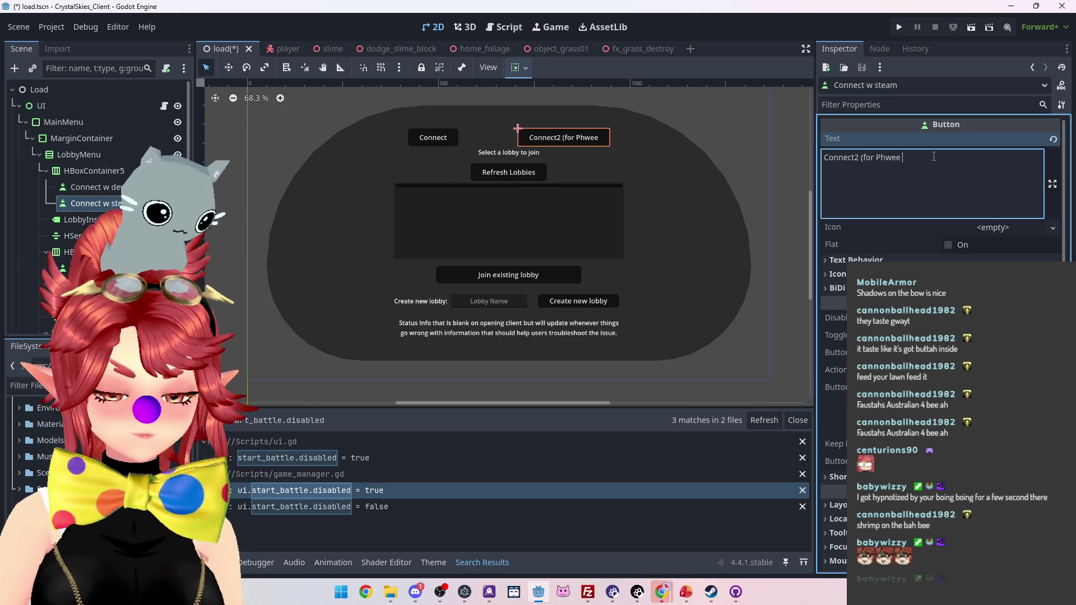
pyautogui.write('only')
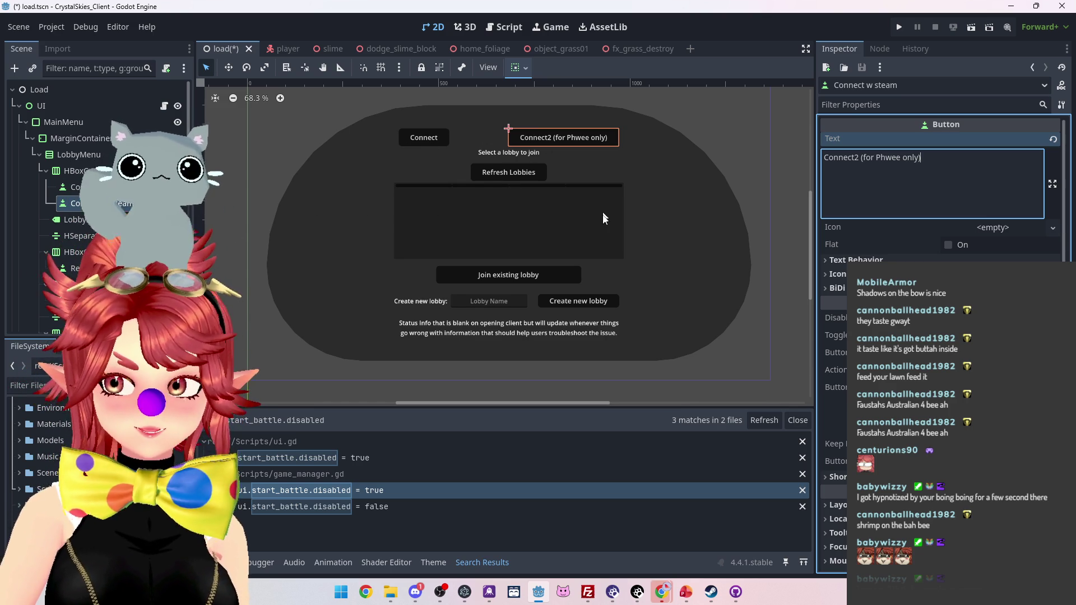
pyautogui.click(79, 203)
pyautogui.press('Up')
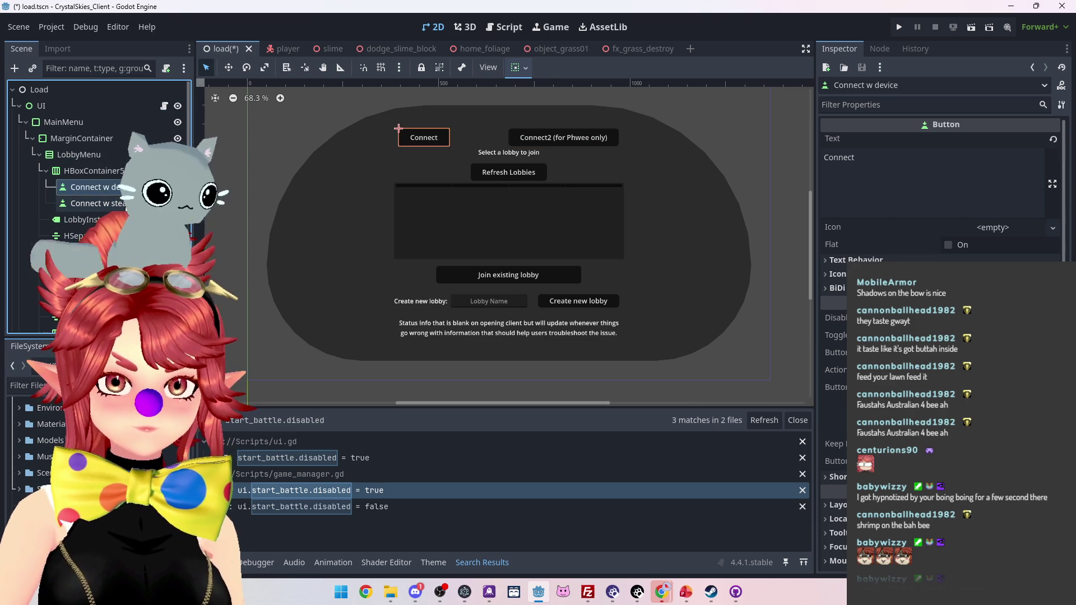
# - Delete the Steam and device connect buttons, then their empty HBoxContainer5 row
pyautogui.press('Down')
pyautogui.press('Up')
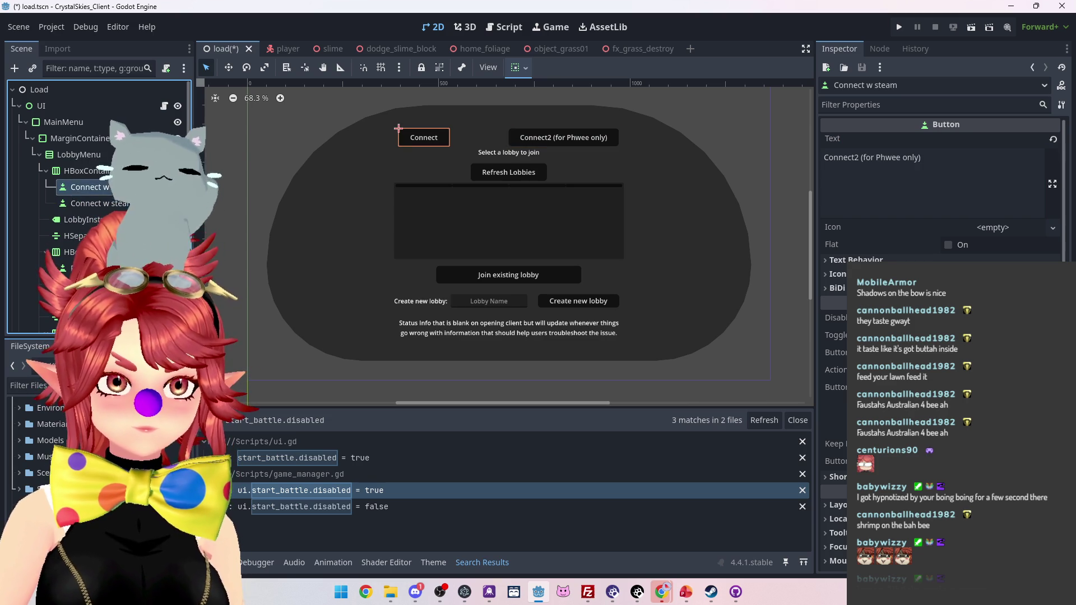
pyautogui.press('Down')
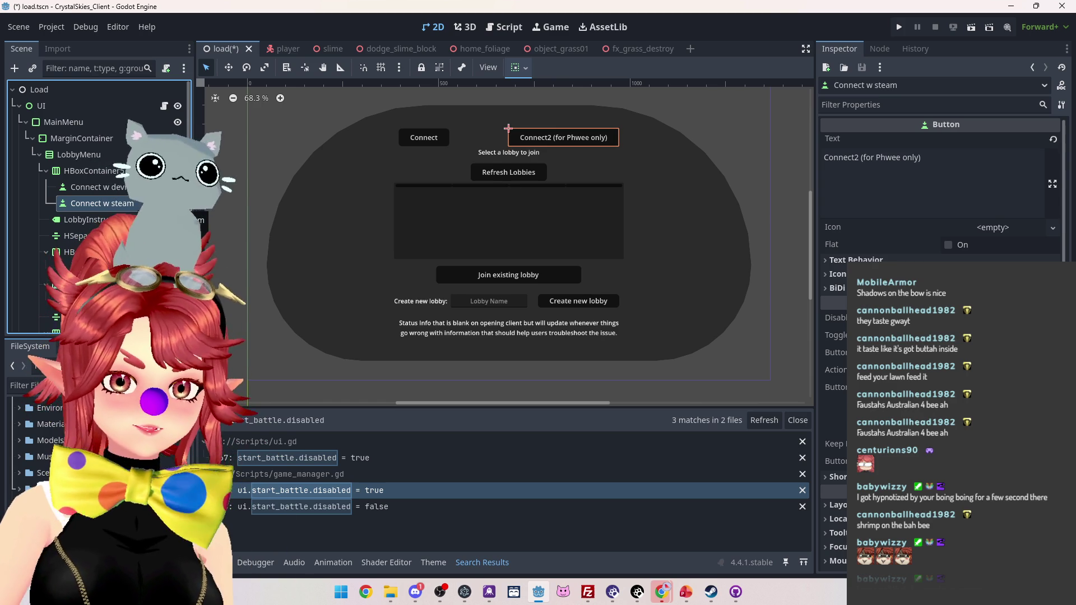
pyautogui.press('Delete')
pyautogui.press('Return')
pyautogui.press('Delete')
pyautogui.press('Return')
pyautogui.press('Delete')
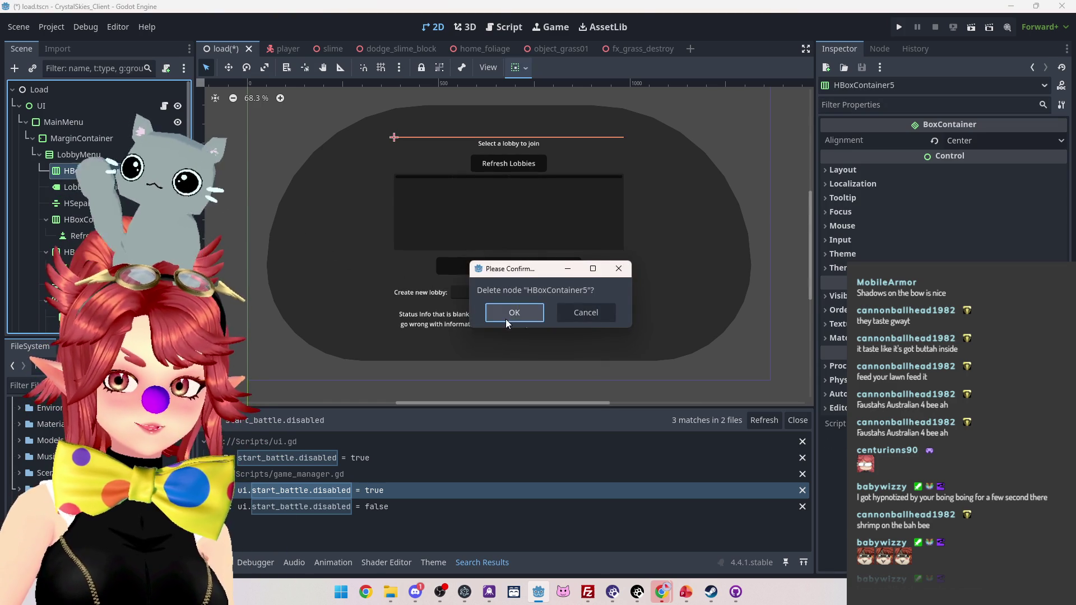
pyautogui.click(506, 318)
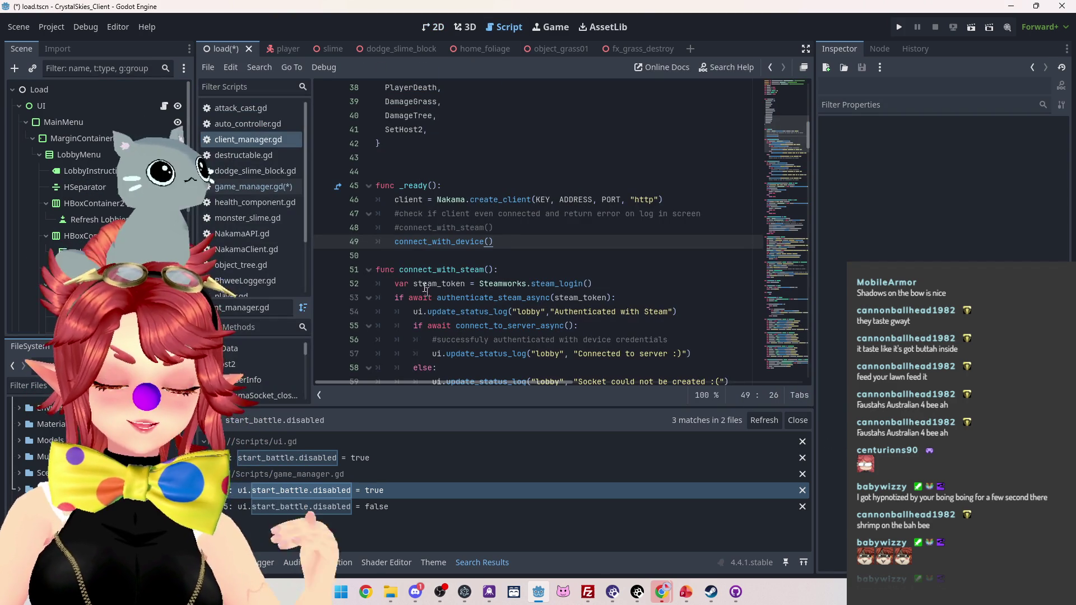
# - Look over the Steamworks connection code in client_manager.gd, then go back to the 2D lobby scene
pyautogui.scroll(-2, 430, 226)
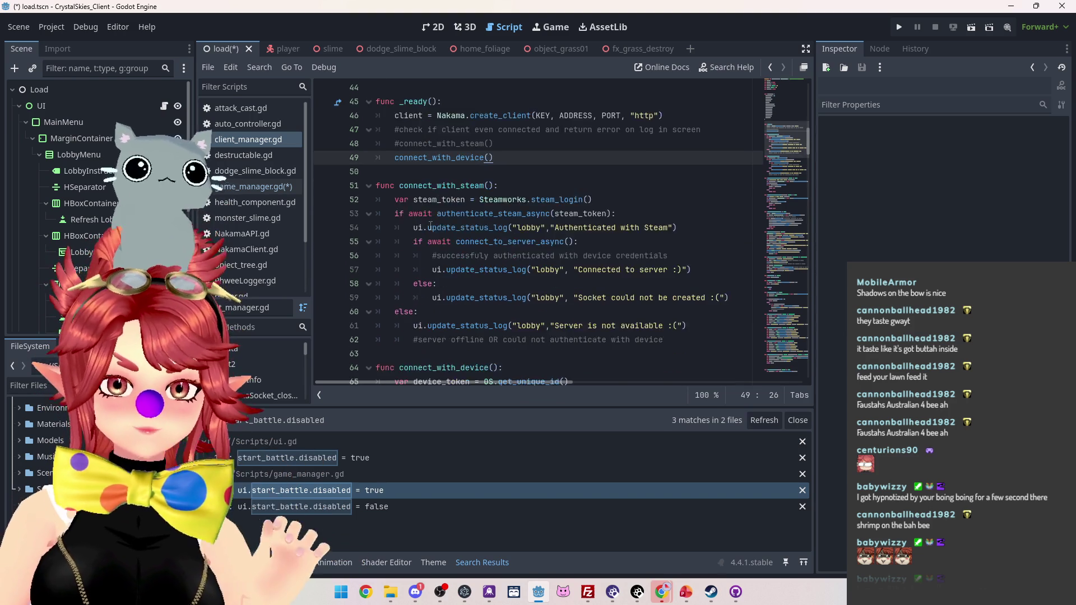
pyautogui.scroll(1, 485, 218)
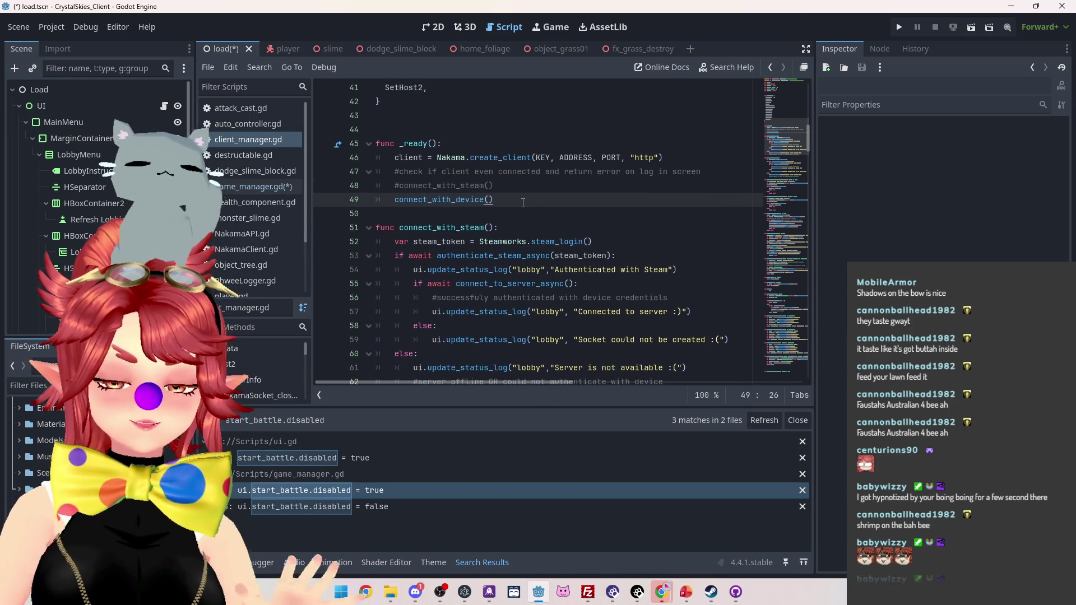
pyautogui.scroll(-1, 523, 203)
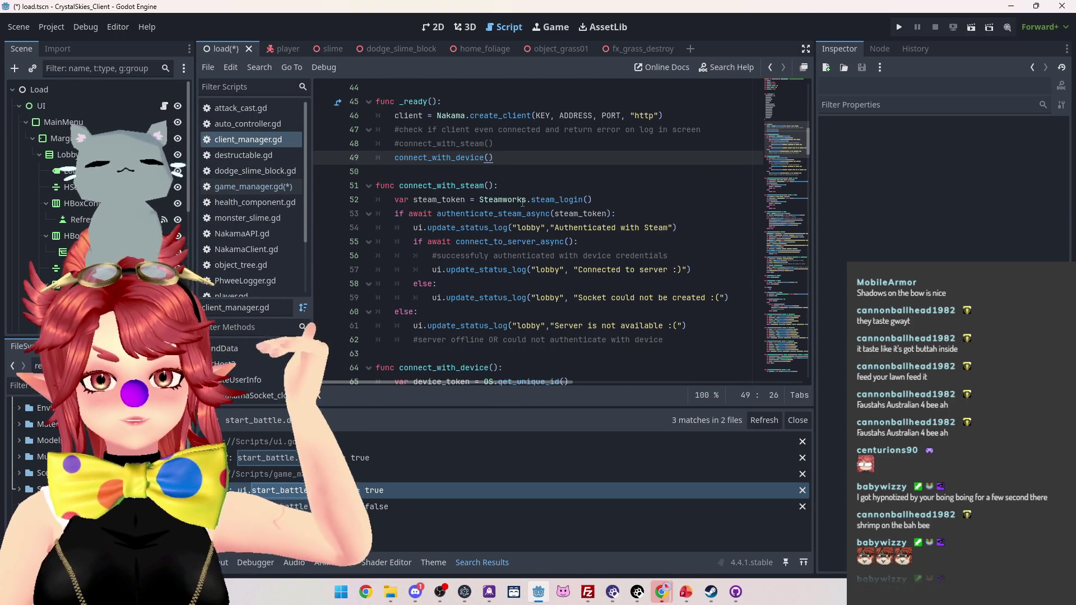
pyautogui.moveTo(522, 203)
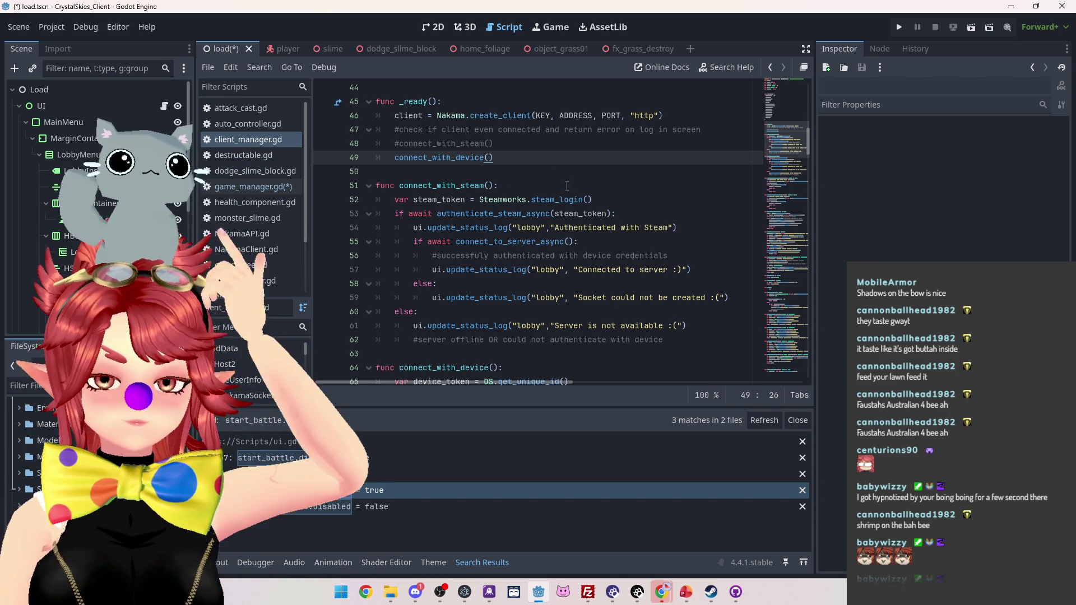
pyautogui.click(431, 27)
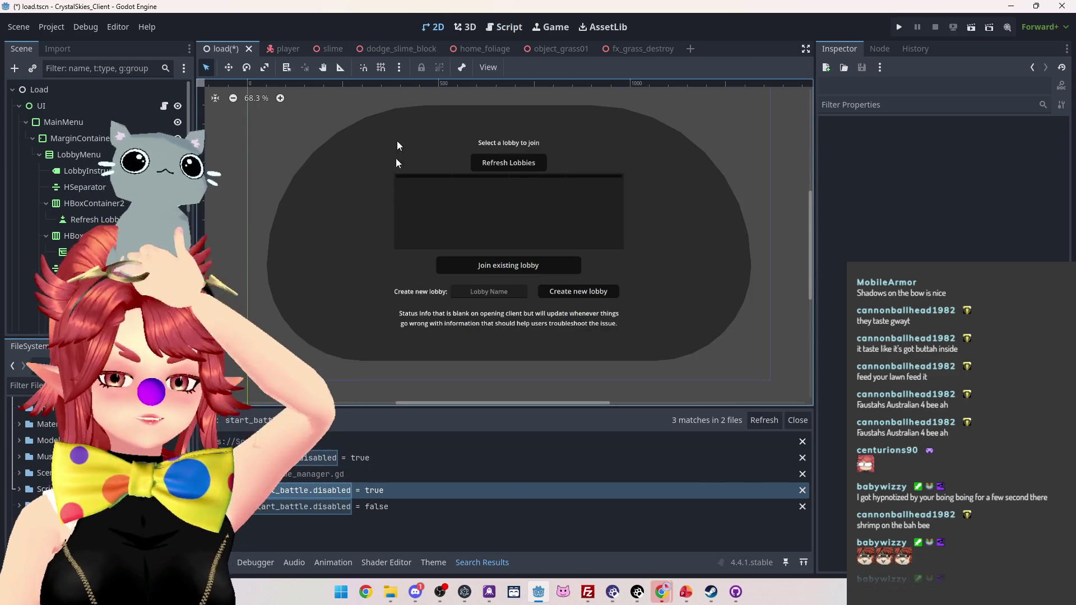
pyautogui.click(89, 169)
pyautogui.rightClick(80, 155)
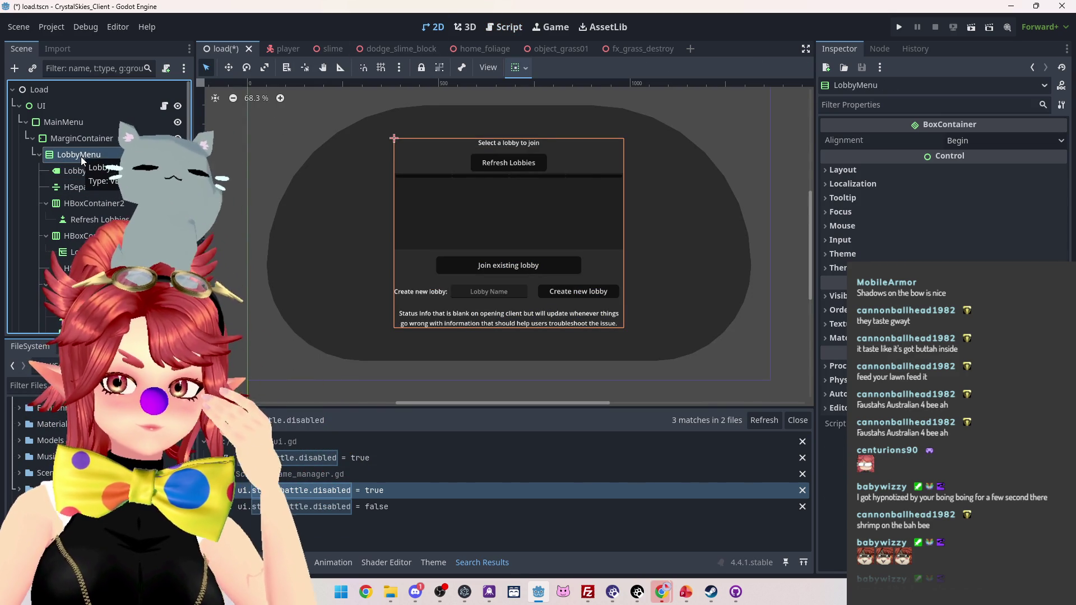
pyautogui.click(100, 165)
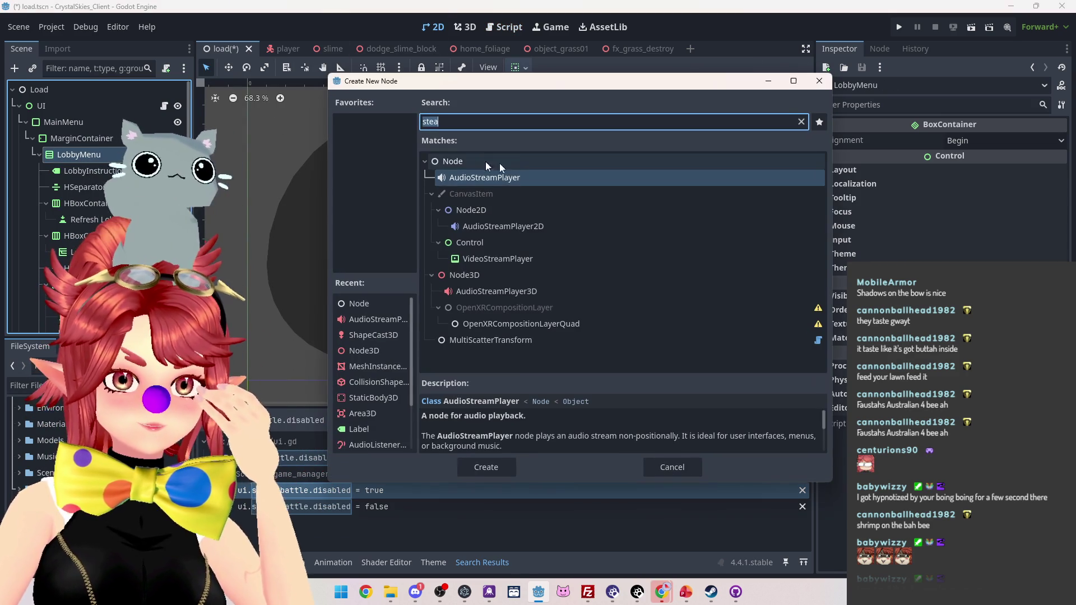
pyautogui.write('but')
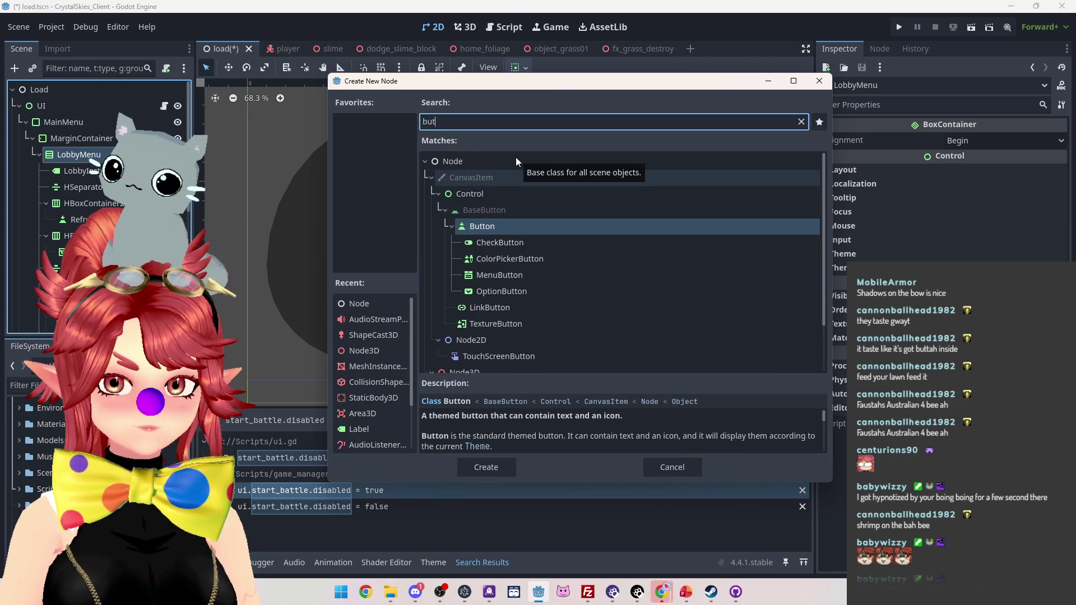
pyautogui.doubleClick(489, 226)
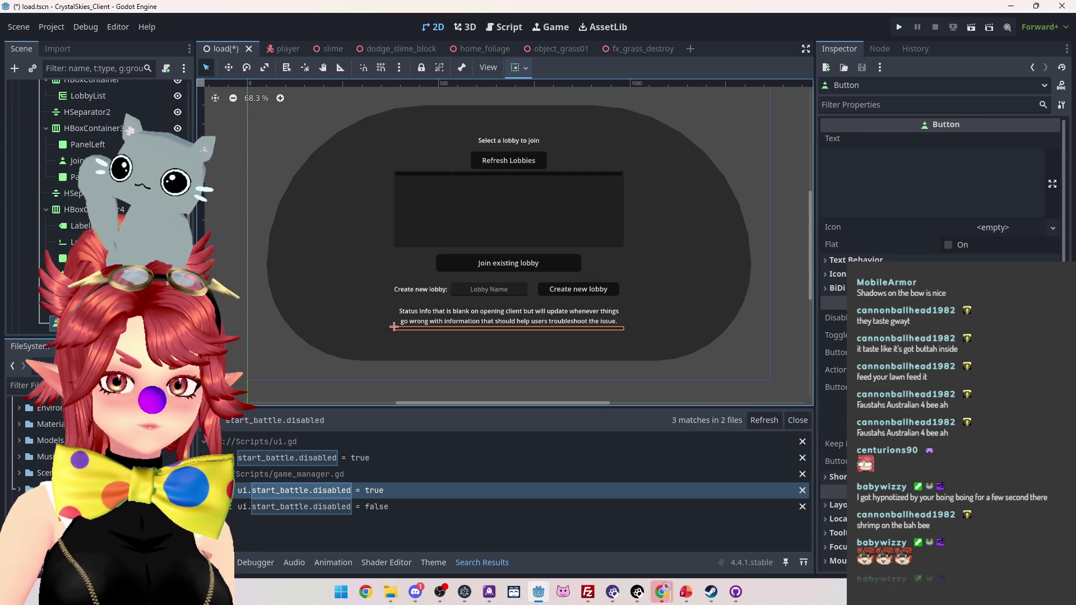
pyautogui.click(931, 158)
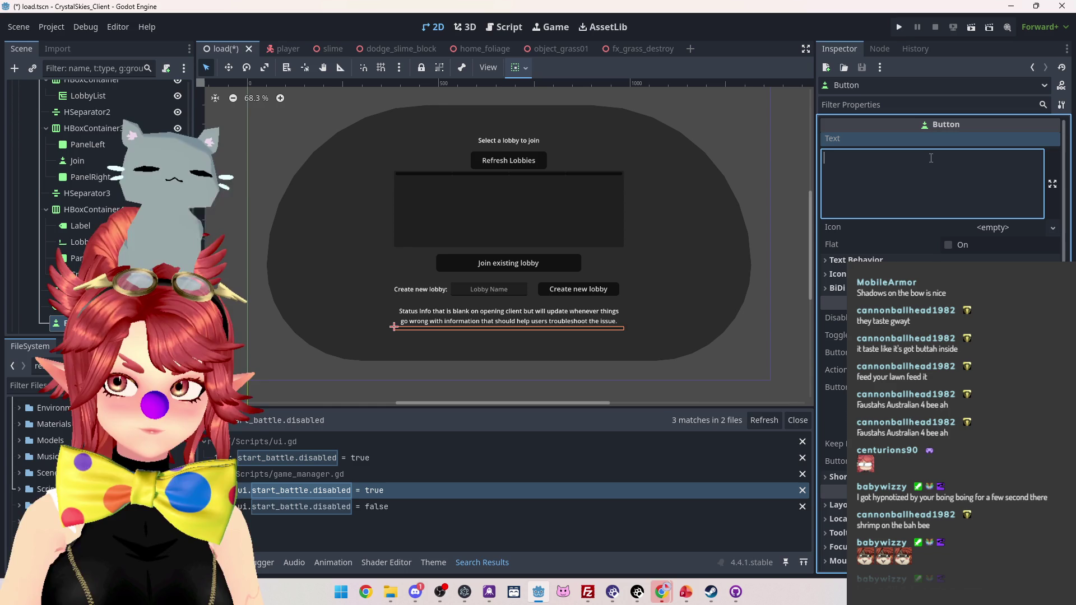
pyautogui.write('Dev ob')
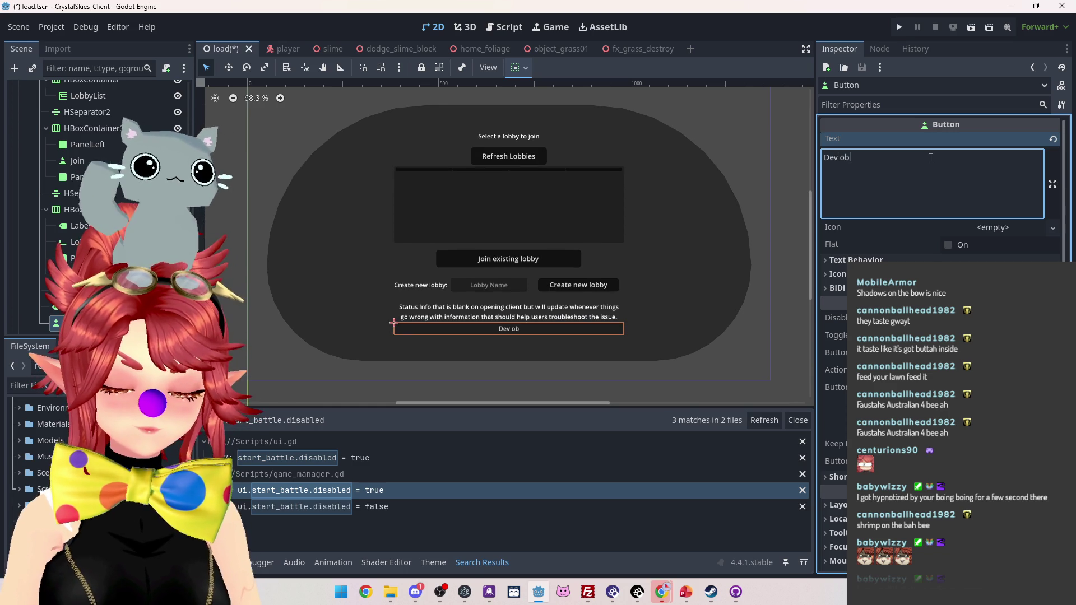
pyautogui.press('BackSpace')
pyautogui.write('nly')
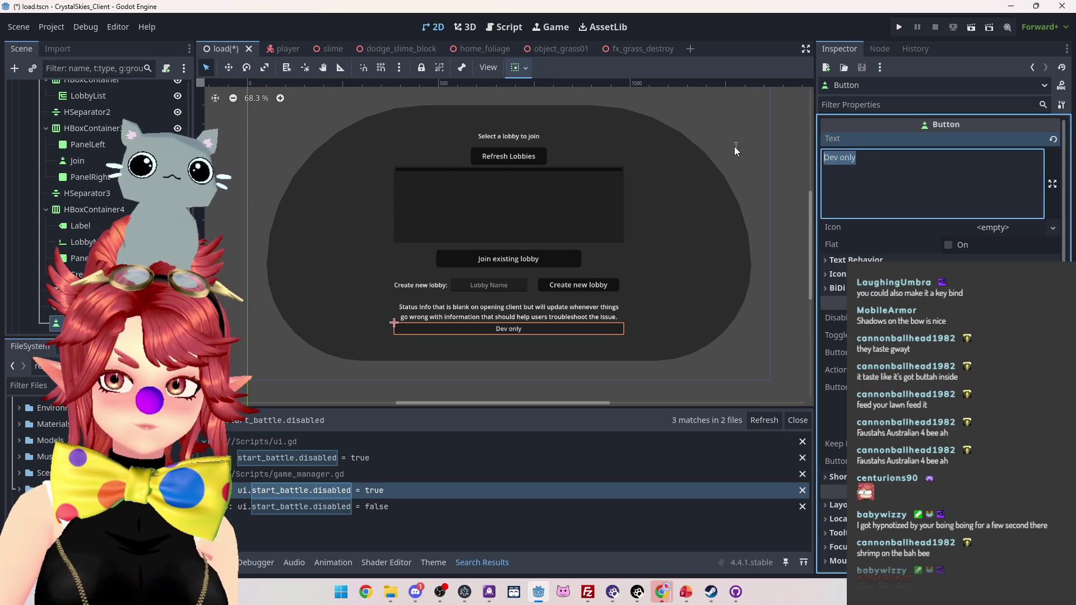
pyautogui.press('End')
pyautogui.write('button')
pyautogui.click(773, 298)
pyautogui.click(528, 332)
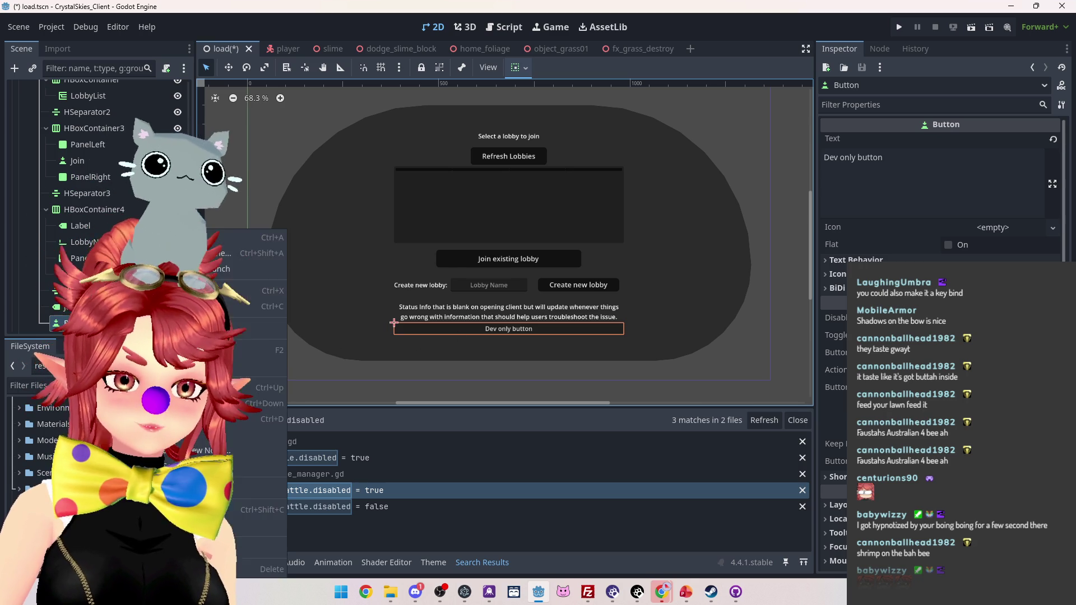
pyautogui.press('Delete')
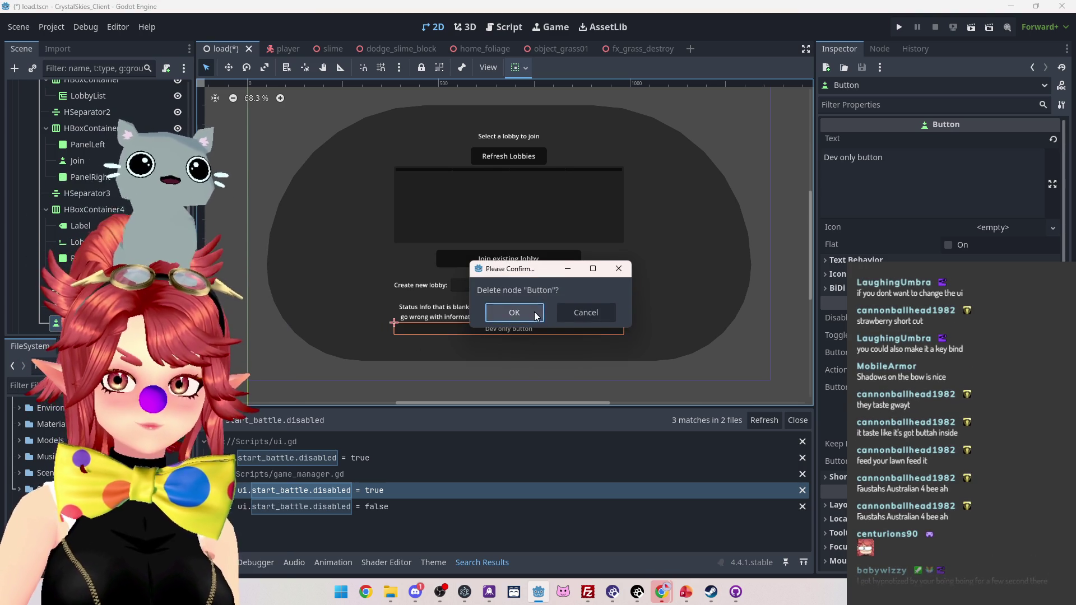
pyautogui.press('Return')
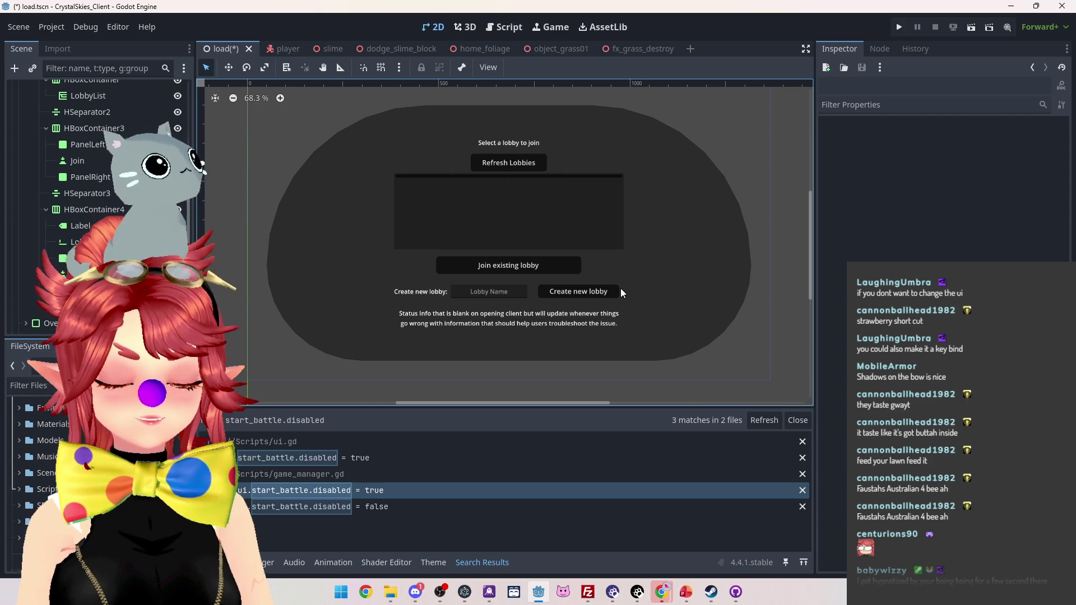
pyautogui.click(505, 27)
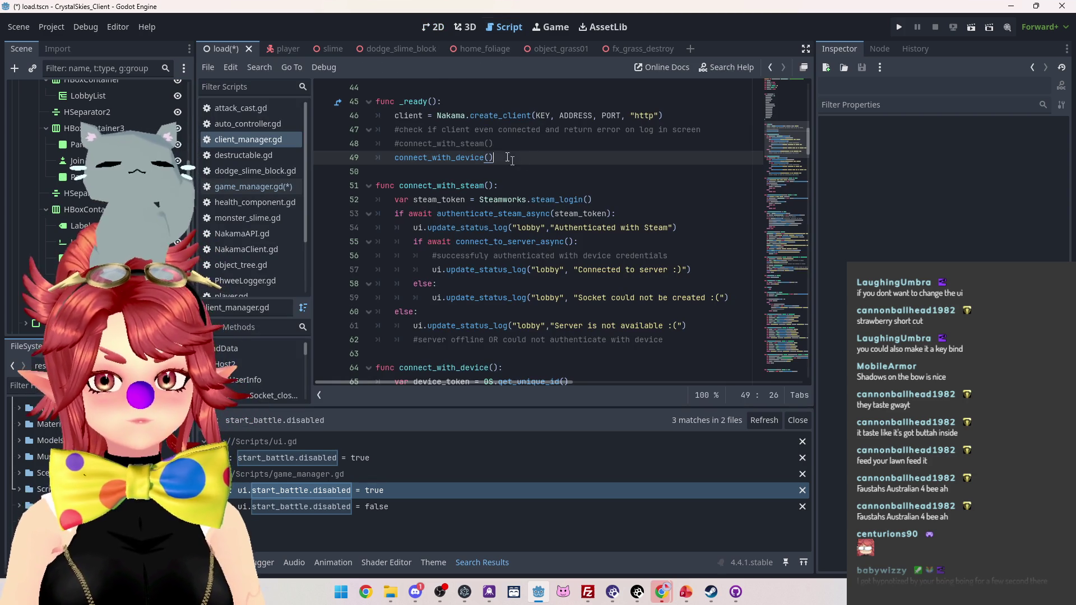
# - Insert blank lines at line 50 below connect_with_steam() and save the scene and scripts
pyautogui.moveTo(494, 143); pyautogui.dragTo(401, 144)
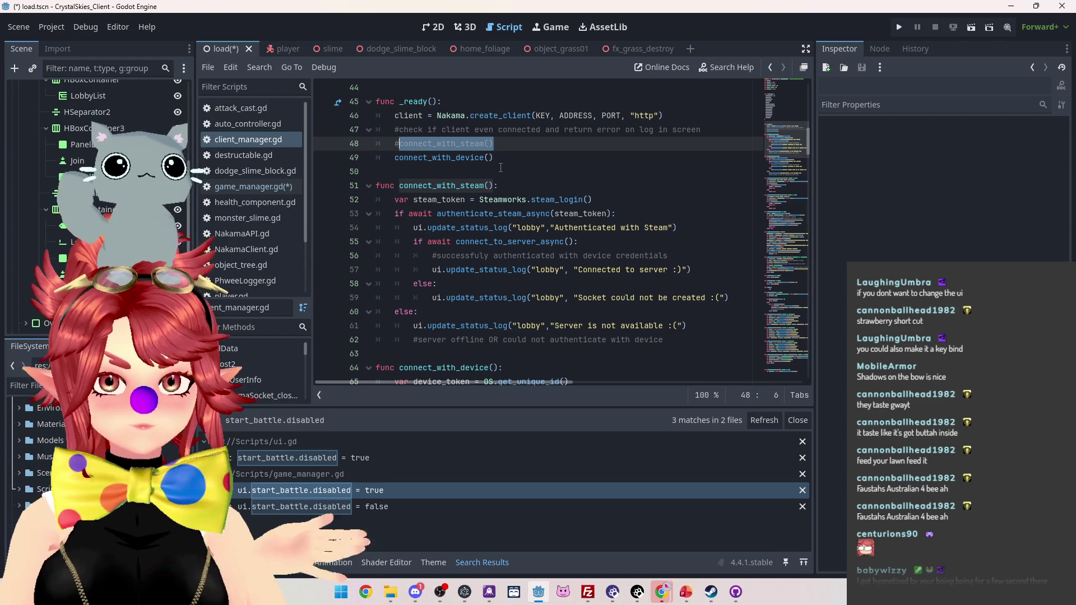
pyautogui.click(409, 144)
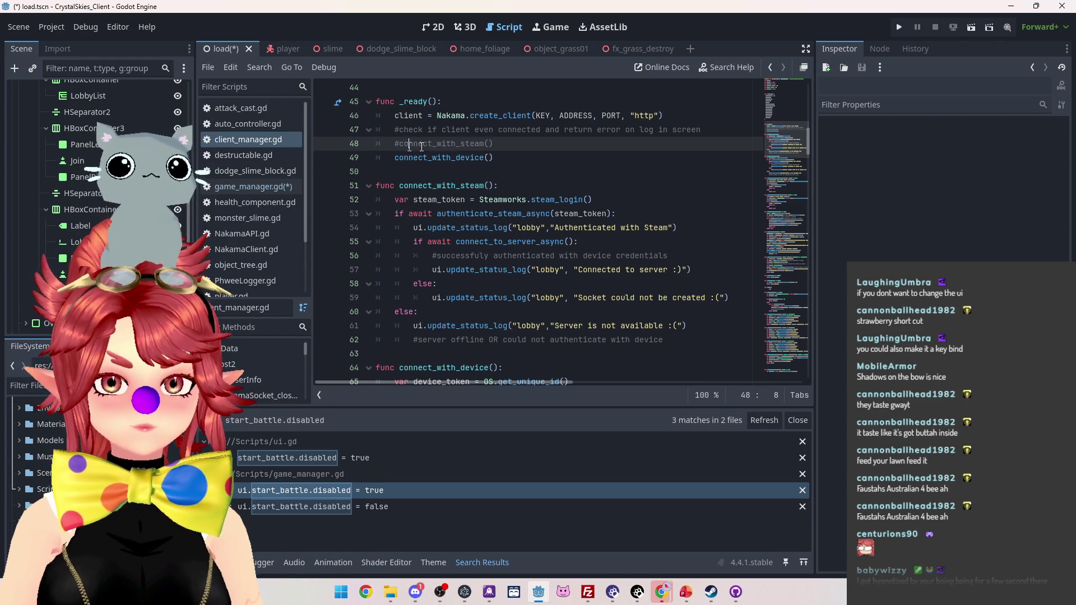
pyautogui.moveTo(506, 145); pyautogui.dragTo(399, 143)
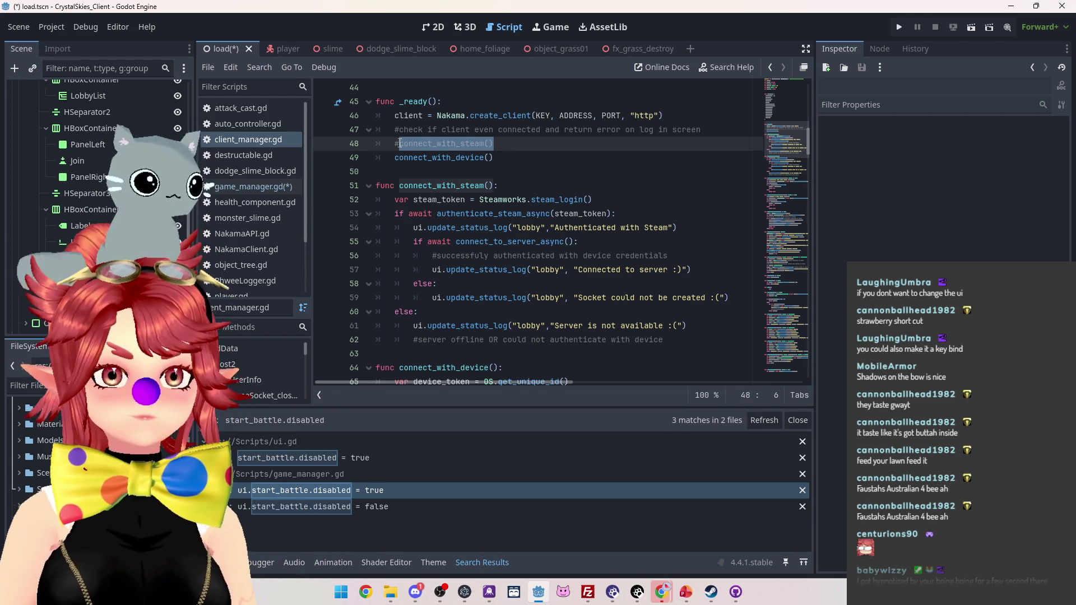
pyautogui.click(438, 167)
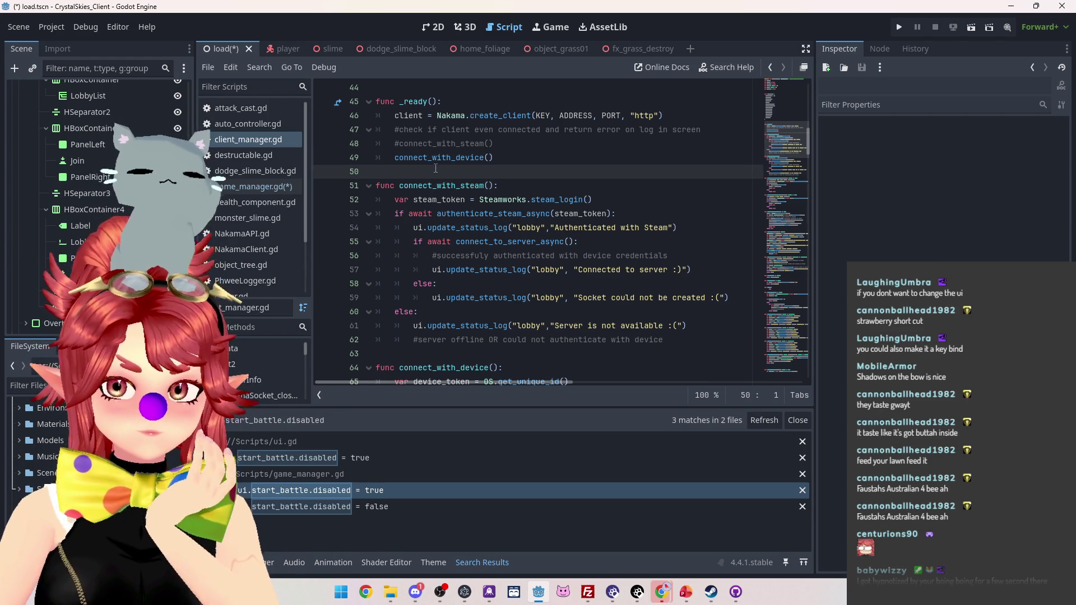
pyautogui.press('Return')
pyautogui.press('Return')
pyautogui.press('Up')
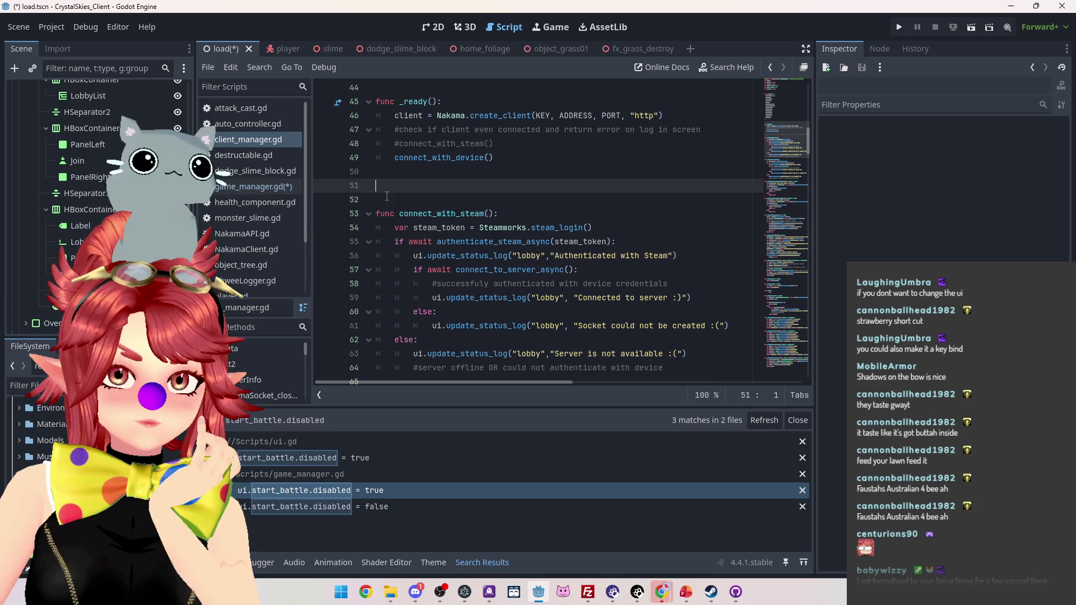
pyautogui.hotkey('ctrl', 's')
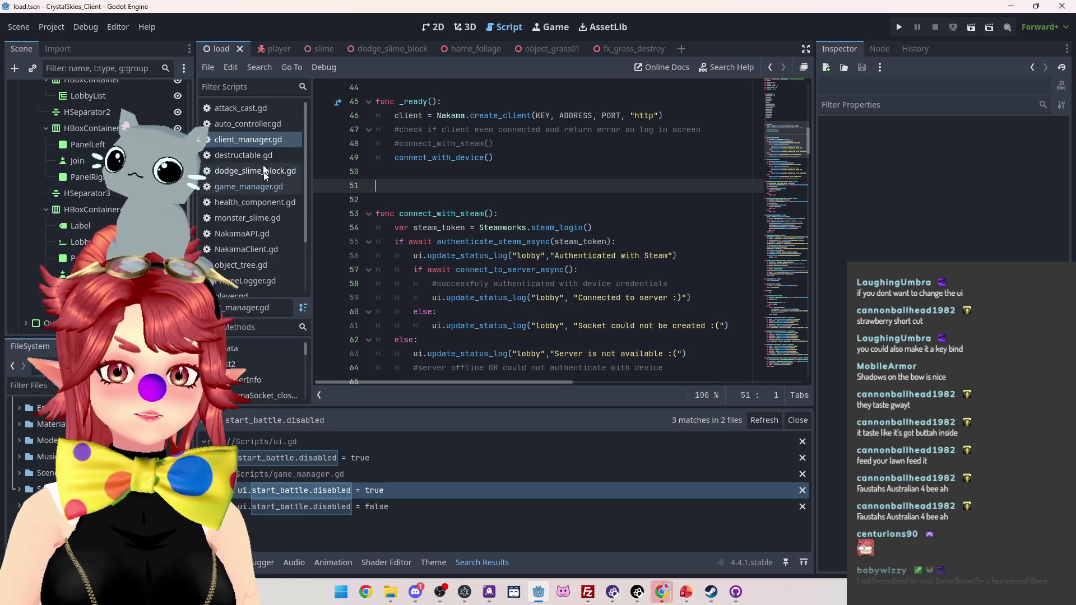
pyautogui.scroll(-1, 245, 269)
# - Copy lines 17–23, the opening input code of _physics_process, in player_controller.gd
pyautogui.click(245, 273)
pyautogui.scroll(-3, 249, 263)
pyautogui.click(252, 240)
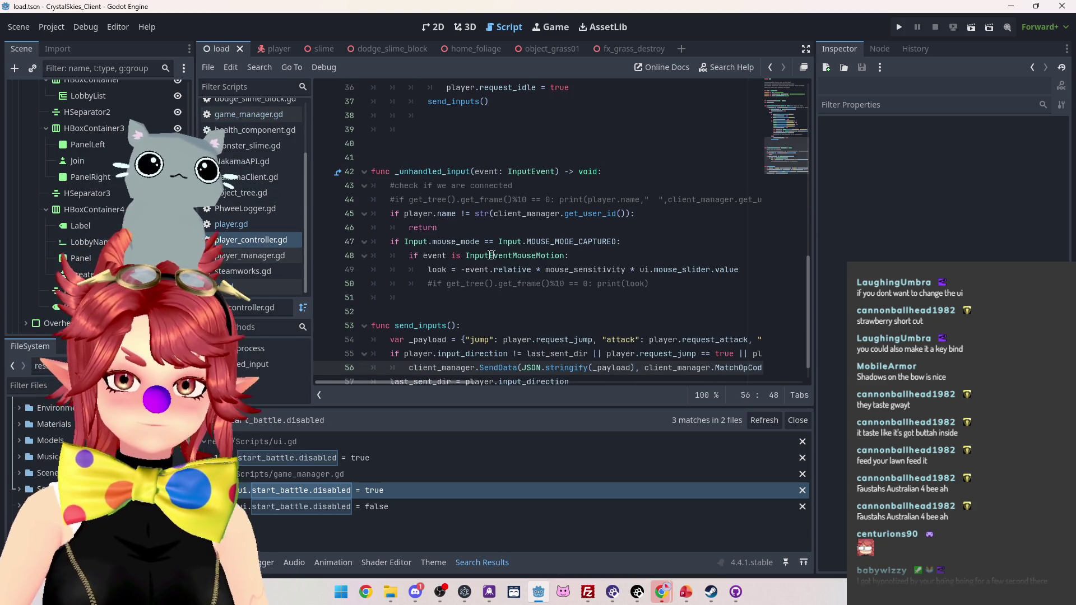
pyautogui.scroll(3, 464, 205)
pyautogui.scroll(3, 465, 205)
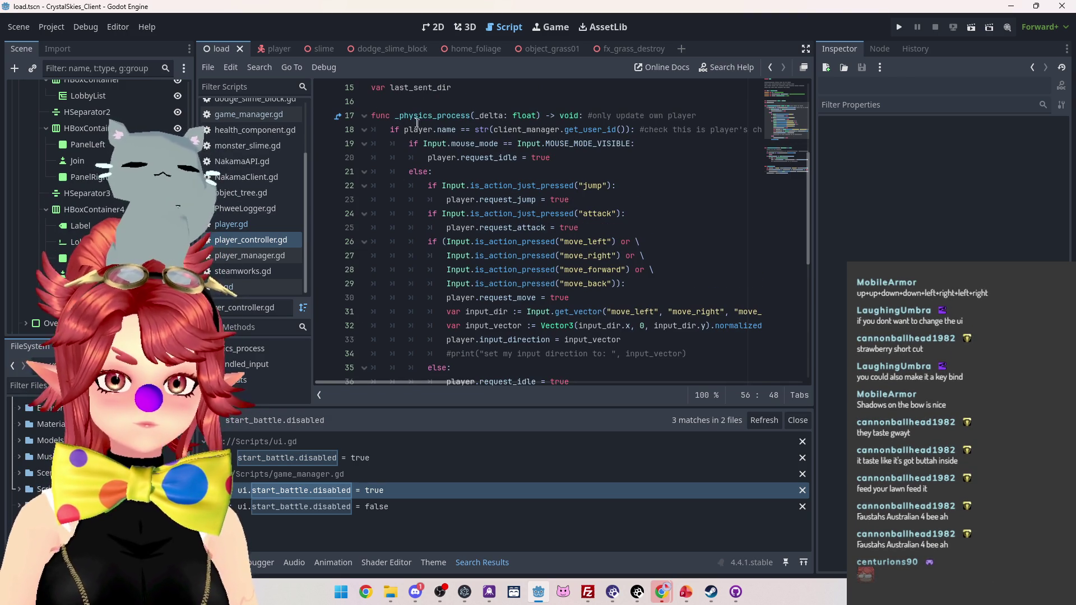
pyautogui.moveTo(372, 115)
pyautogui.mouseDown()
pyautogui.moveTo(612, 116)
pyautogui.moveTo(590, 158)
pyautogui.moveTo(634, 197)
pyautogui.mouseUp()
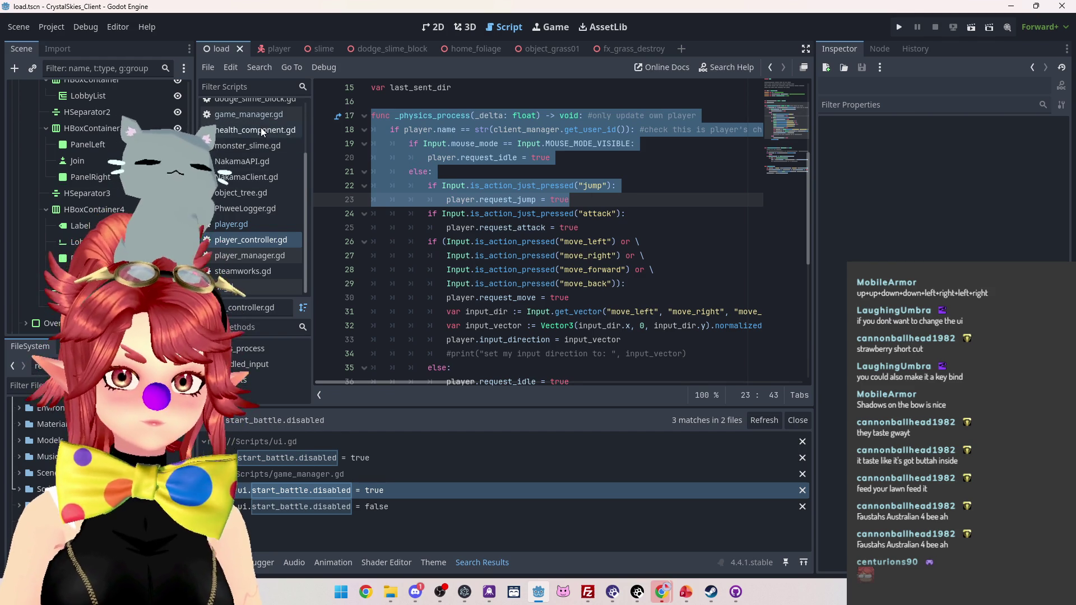
# - Switch to client_manager.gd and start a new line after _ready
pyautogui.click(251, 114)
pyautogui.scroll(3, 253, 206)
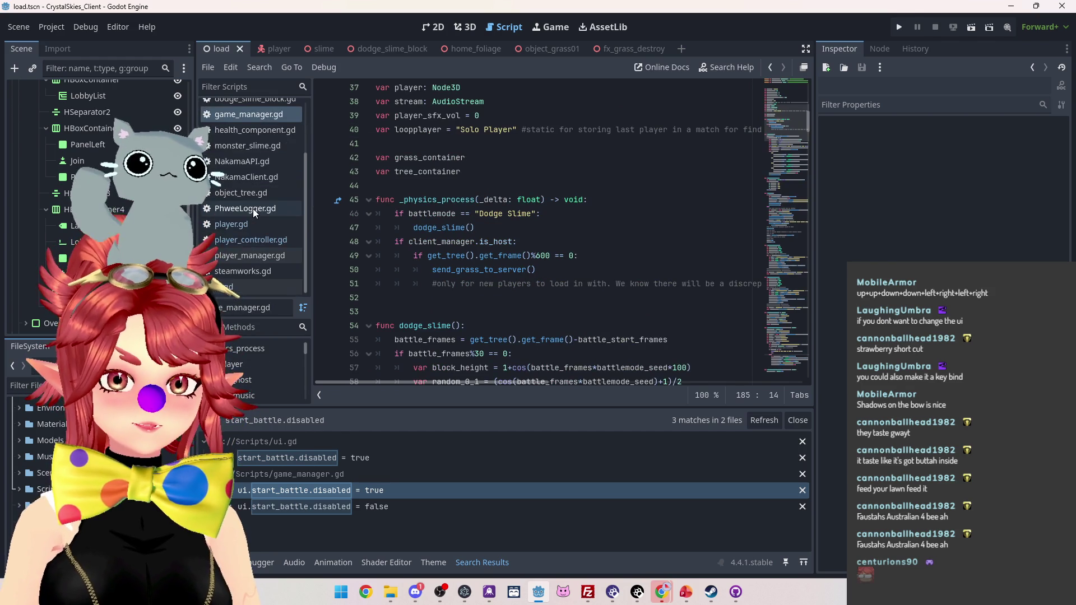
pyautogui.click(248, 140)
pyautogui.click(416, 185)
pyautogui.press('Return')
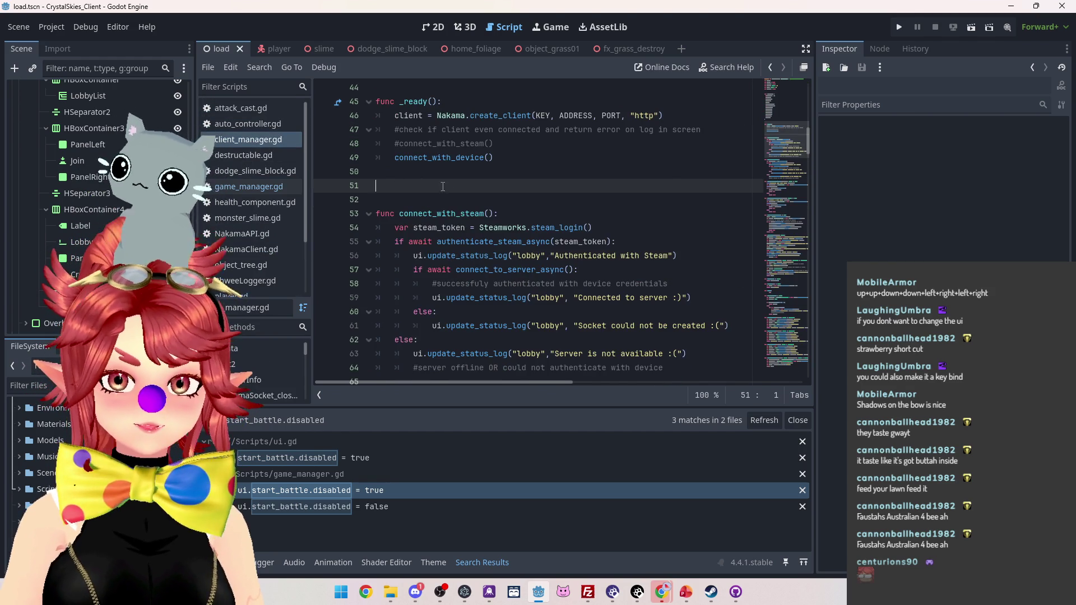
# - Paste the _physics_process code, remove its player.name check, and dedent the block beneath
pyautogui.hotkey('ctrl', 'v')
pyautogui.moveTo(394, 200)
pyautogui.mouseDown()
pyautogui.moveTo(751, 204)
pyautogui.moveTo(560, 230)
pyautogui.moveTo(441, 209)
pyautogui.moveTo(549, 203)
pyautogui.moveTo(560, 227)
pyautogui.moveTo(595, 244)
pyautogui.mouseUp()
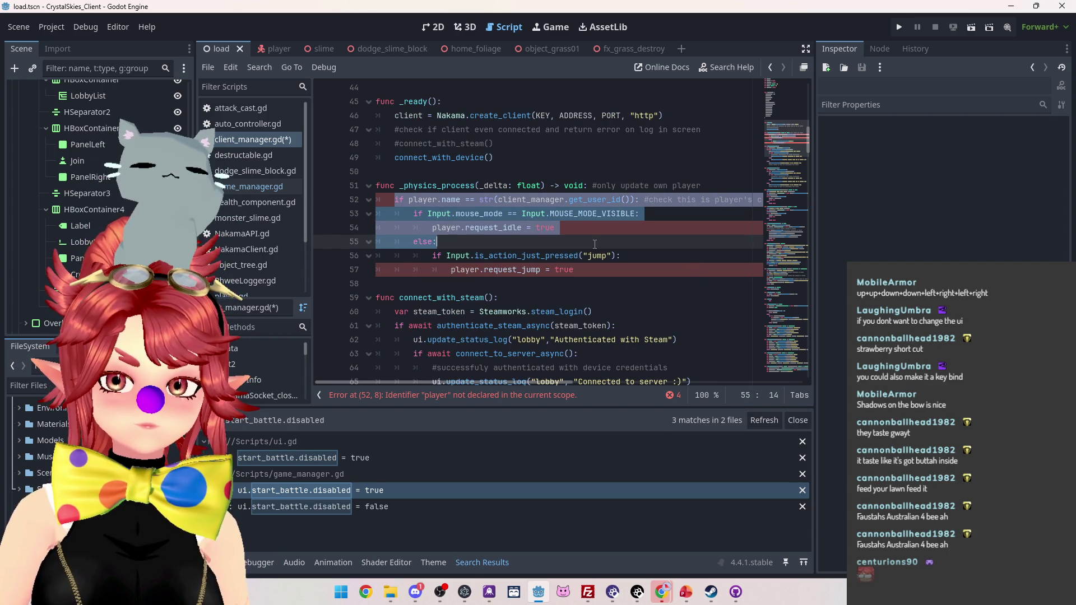
pyautogui.click(396, 200)
pyautogui.hotkey('shift', 'End')
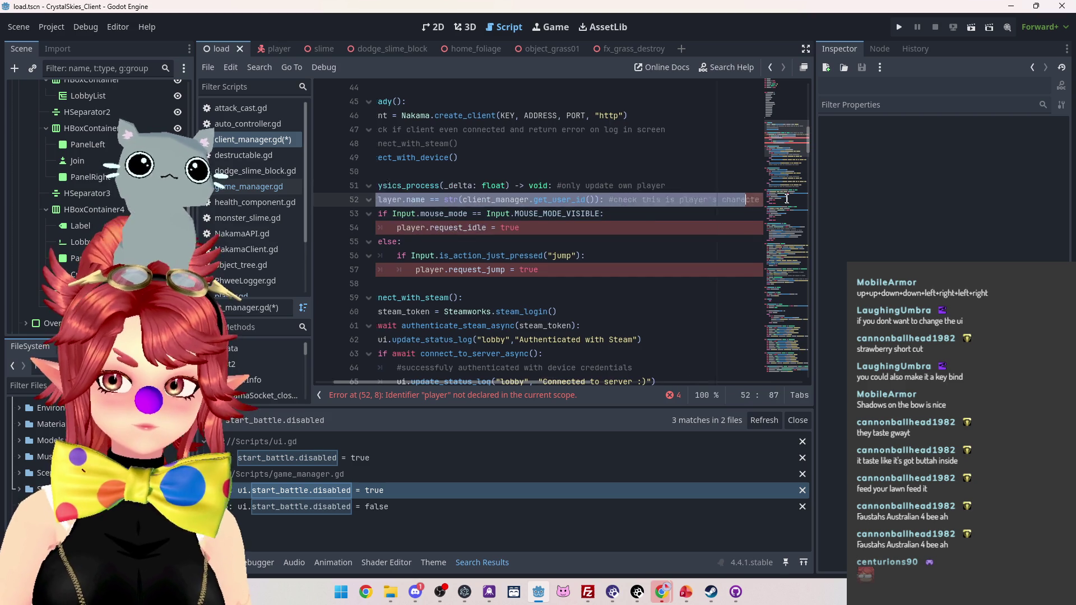
pyautogui.press('BackSpace')
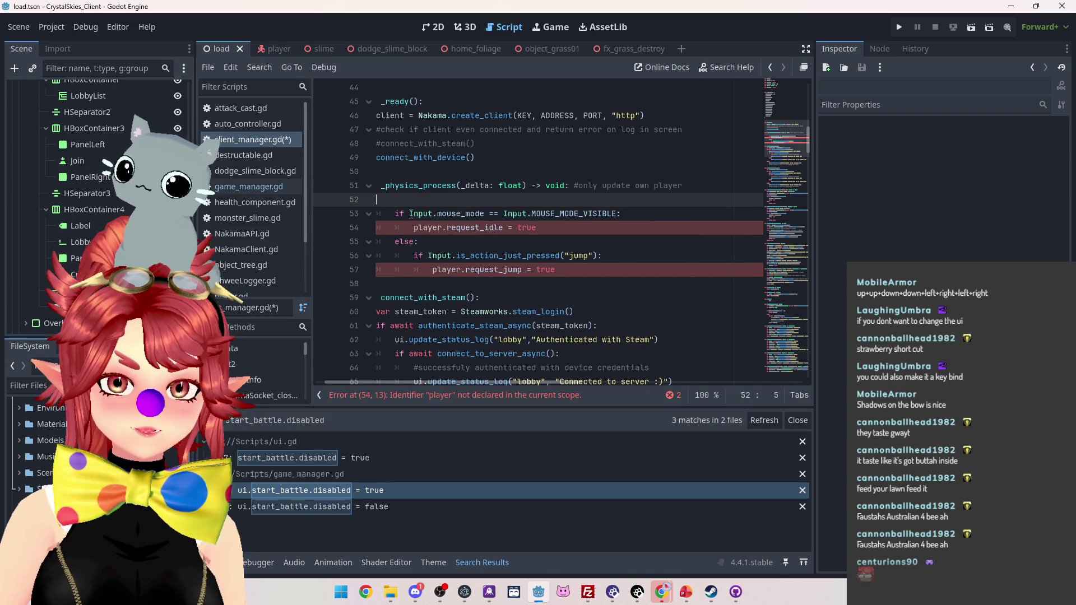
pyautogui.press('BackSpace')
pyautogui.press('BackSpace')
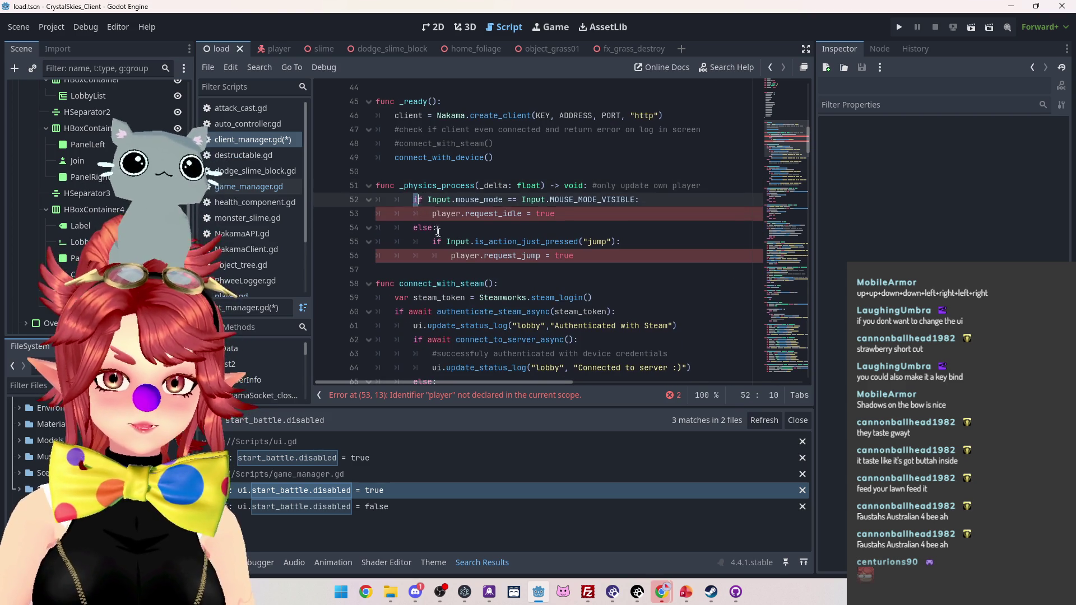
pyautogui.moveTo(417, 199); pyautogui.dragTo(461, 255)
pyautogui.hotkey('shift', 'Tab')
pyautogui.click(503, 200)
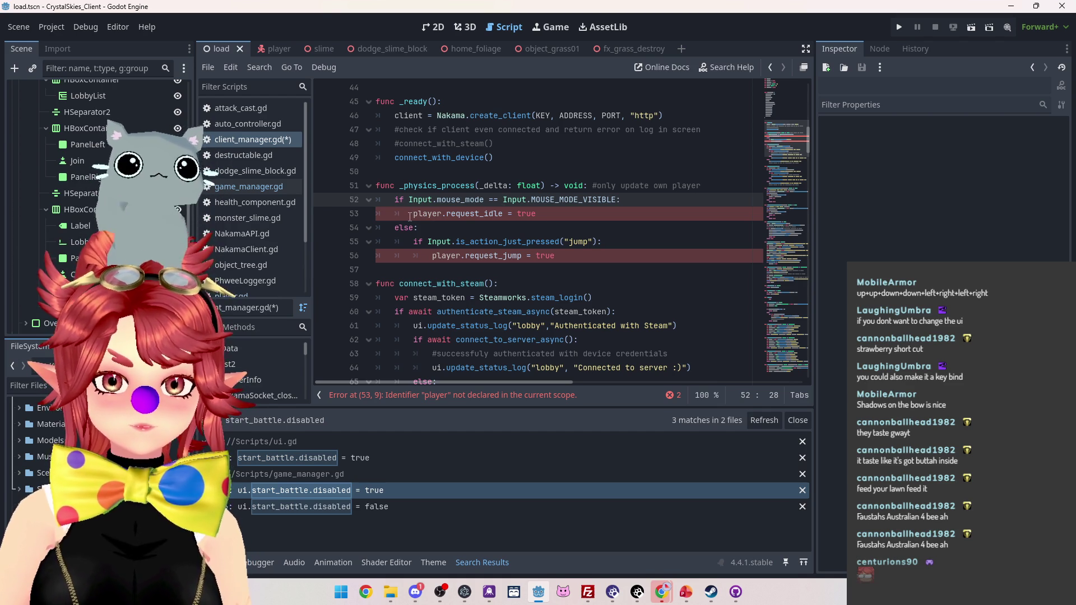
# - Delete the player.request_idle line and the else: line from the pasted code
pyautogui.click(570, 216)
pyautogui.moveTo(483, 212); pyautogui.dragTo(373, 214)
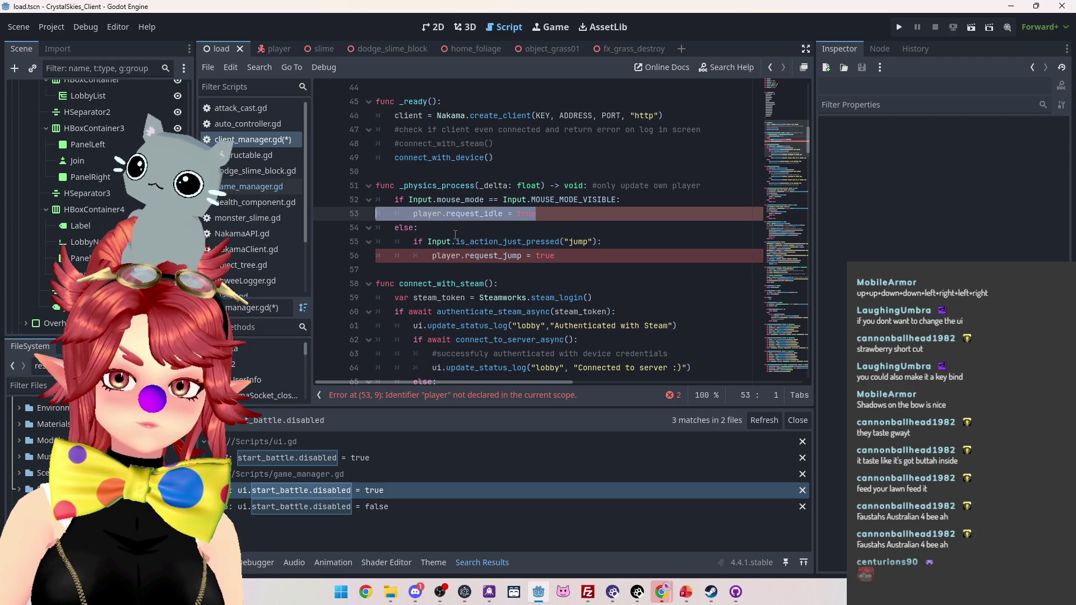
pyautogui.press('BackSpace')
pyautogui.press('BackSpace')
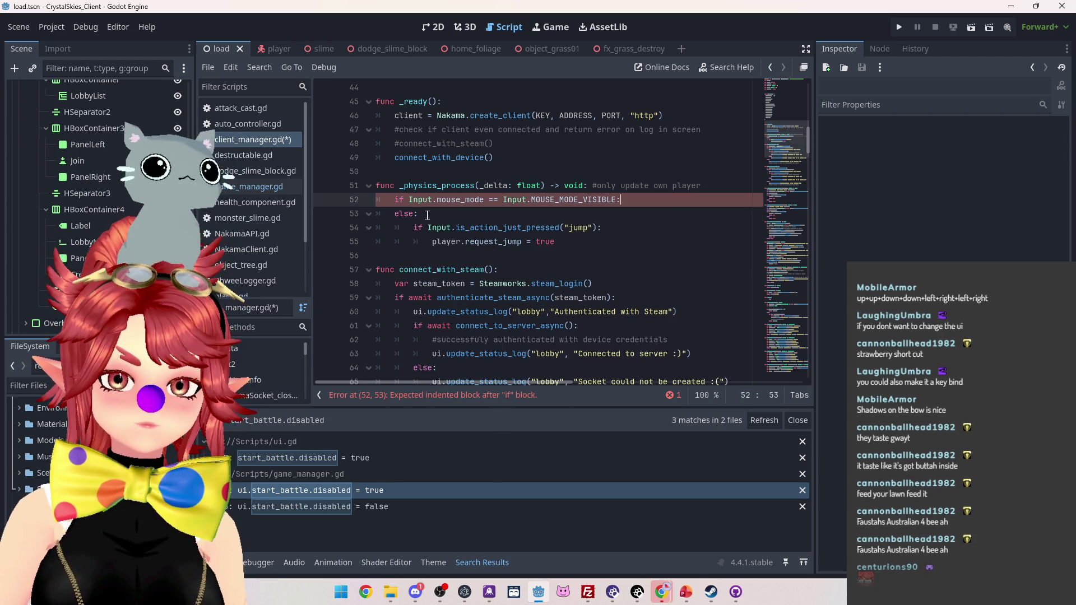
pyautogui.click(432, 216)
pyautogui.moveTo(433, 215); pyautogui.dragTo(309, 213)
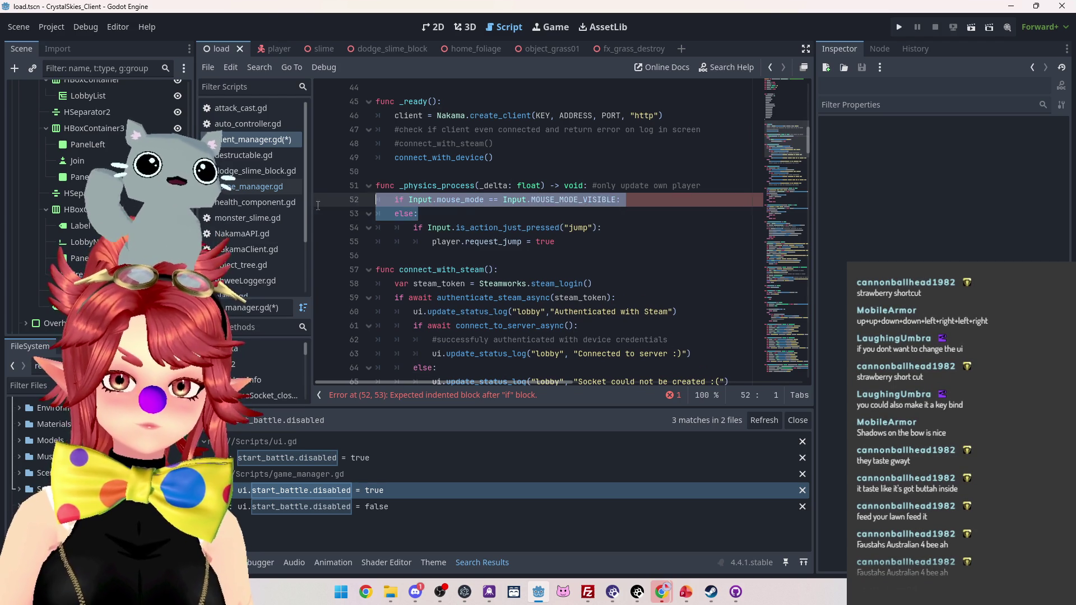
pyautogui.press('BackSpace')
pyautogui.press('BackSpace')
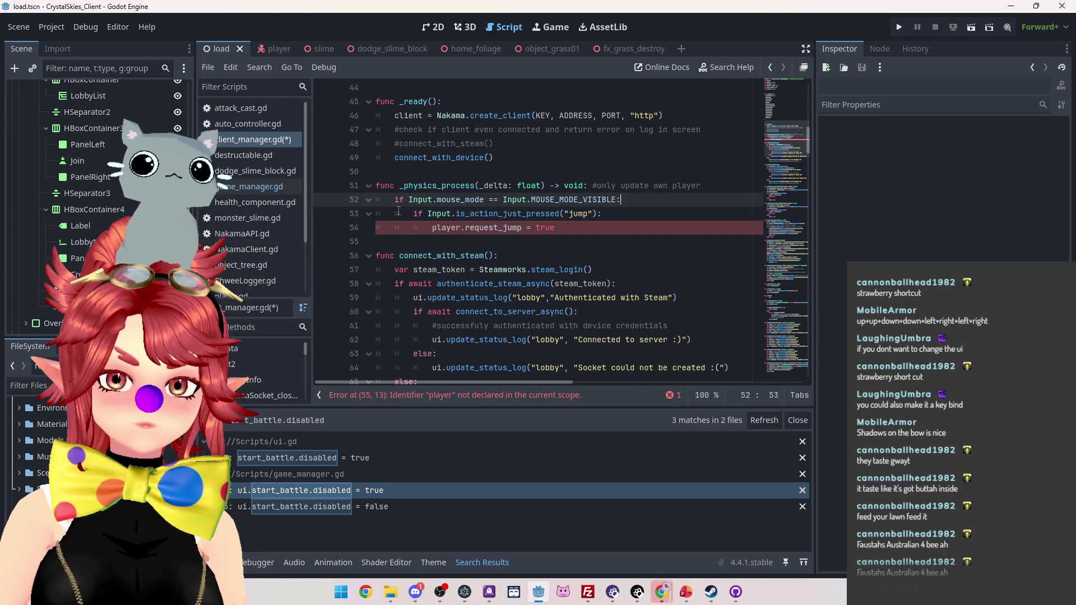
pyautogui.click(52, 27)
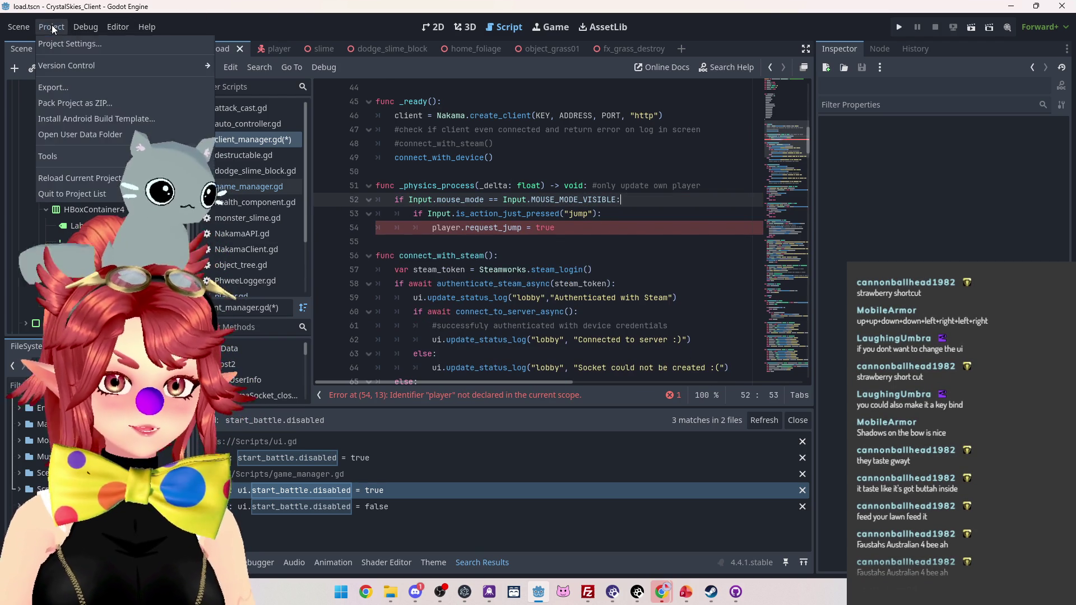
# - Add a 'Steam' action in Project Settings' Input Map and open its event configuration
pyautogui.click(81, 46)
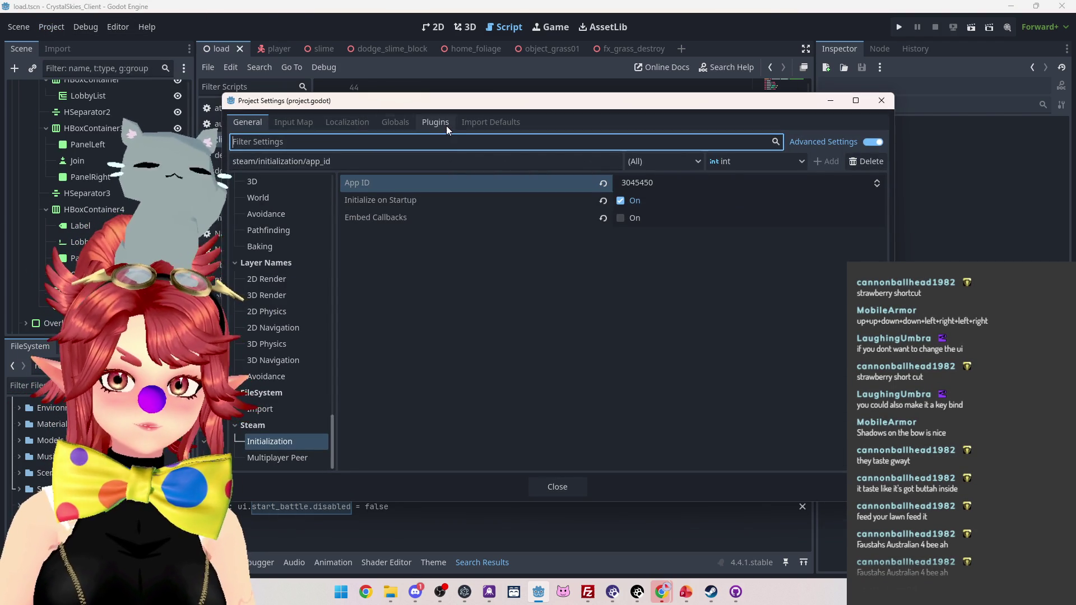
pyautogui.click(294, 122)
pyautogui.click(655, 161)
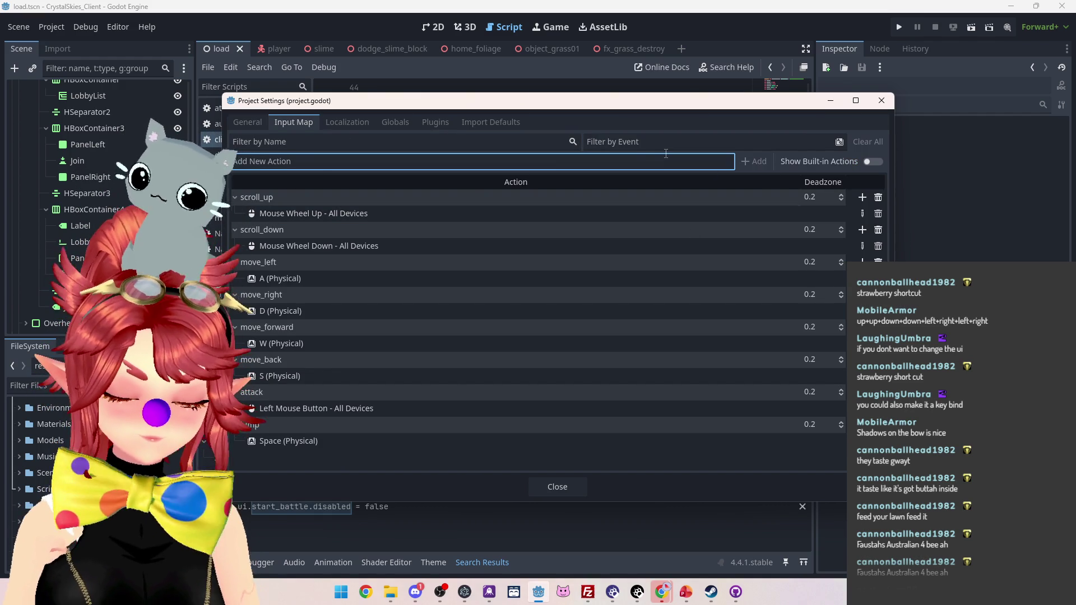
pyautogui.write('Connectr')
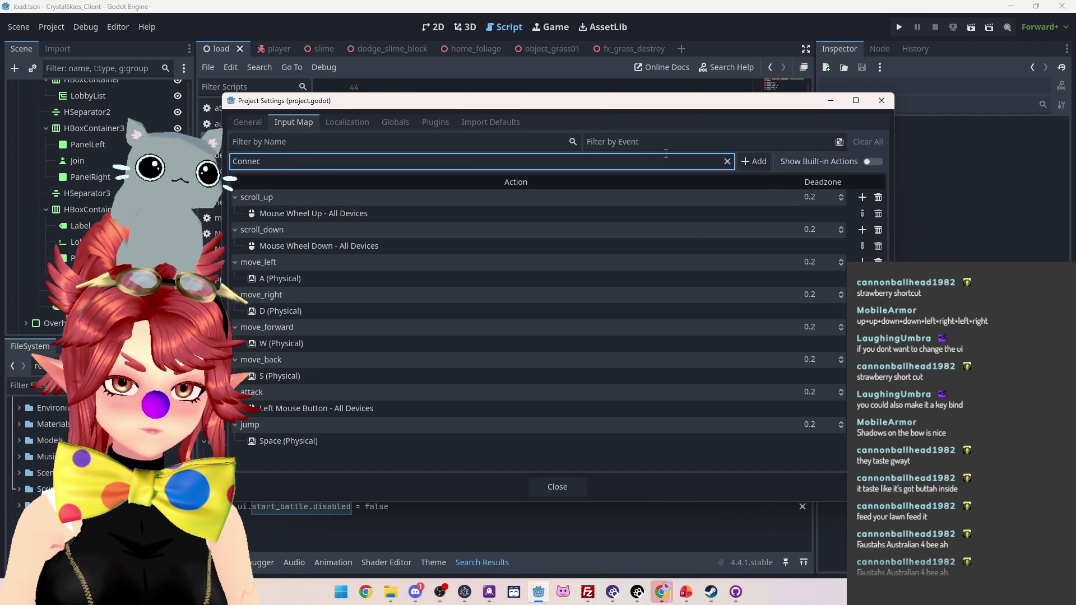
pyautogui.press('BackSpace')
pyautogui.press('BackSpace')
pyautogui.press('BackSpace')
pyautogui.write('Steam')
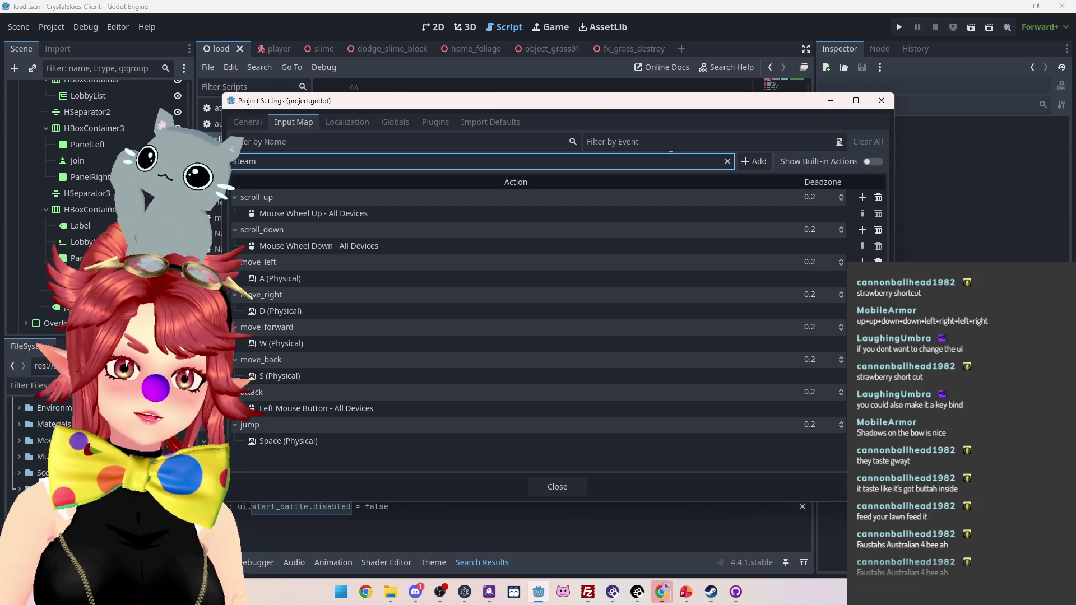
pyautogui.click(754, 161)
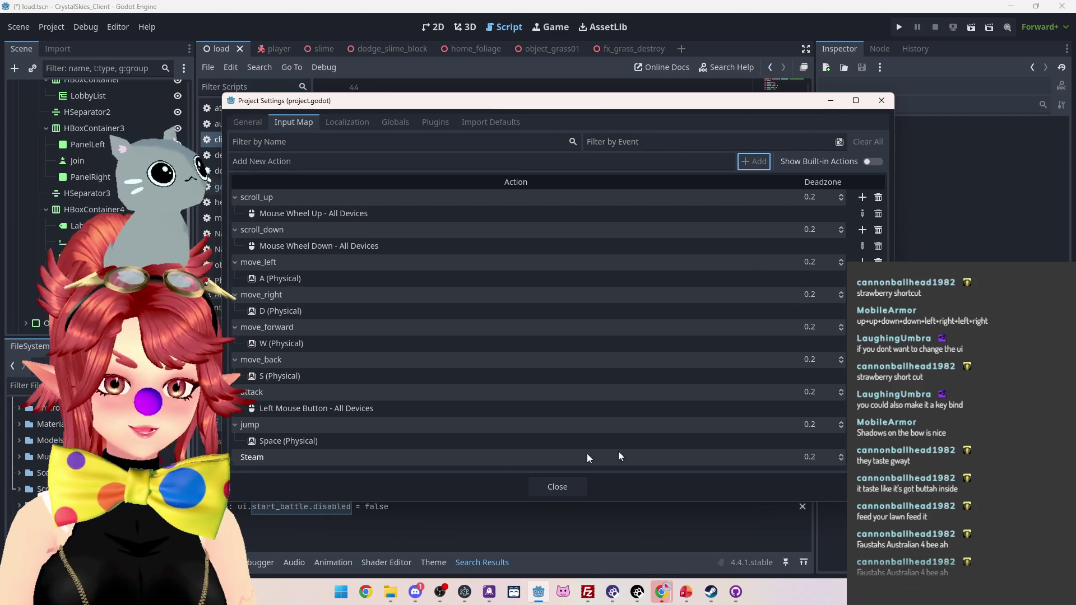
pyautogui.click(862, 457)
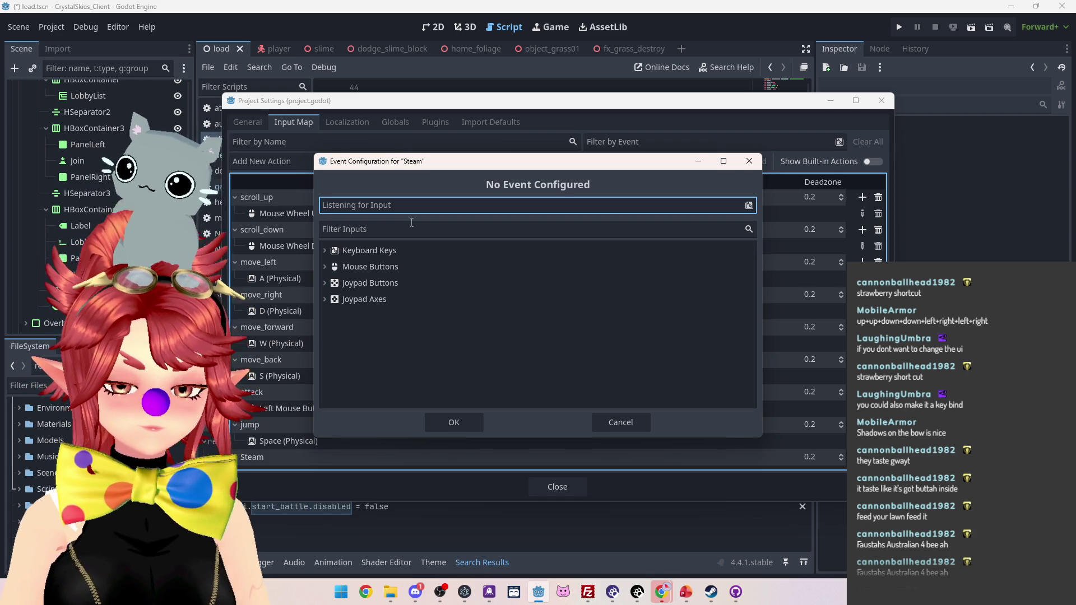
# - Assign the Ctrl+Shift+S key to the Steam action, confirm it, and close Project Settings
pyautogui.press('p')
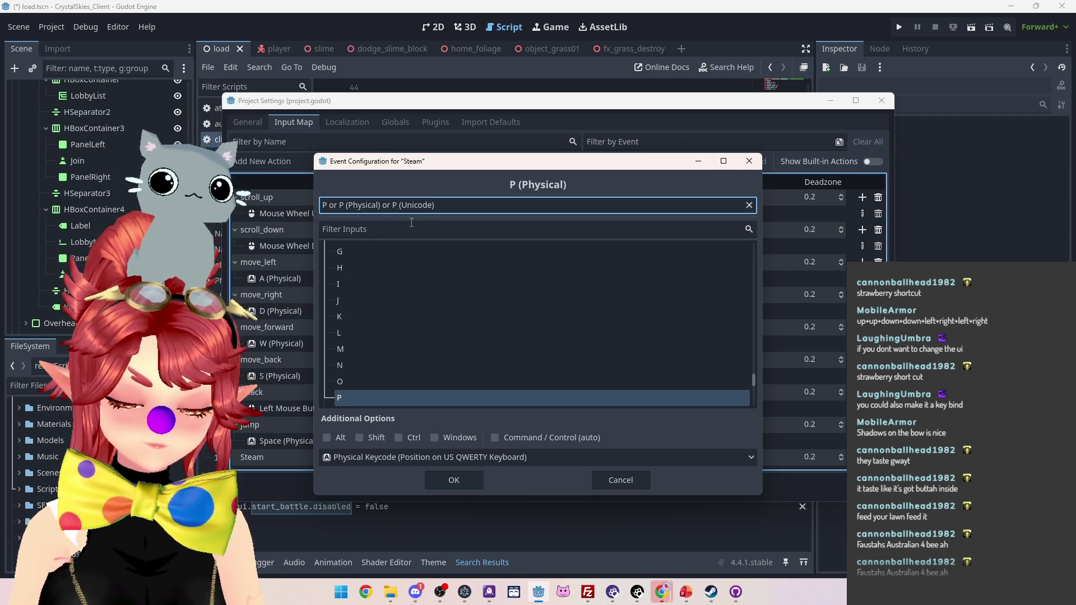
pyautogui.hotkey('ctrl', 's')
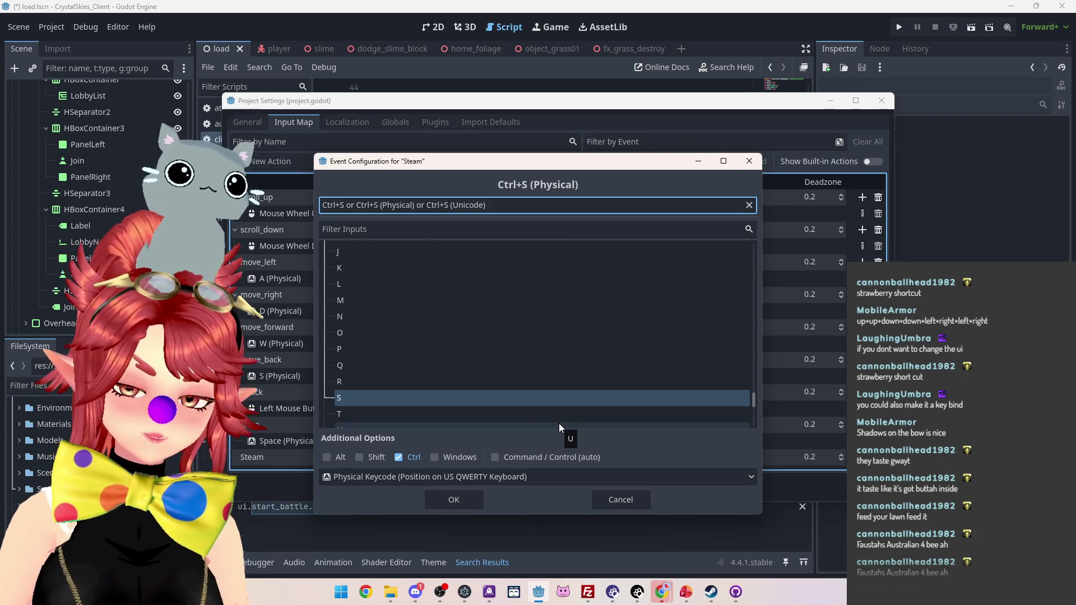
pyautogui.hotkey('ctrl', 'shift')
pyautogui.hotkey('ctrl', 'shift', 's')
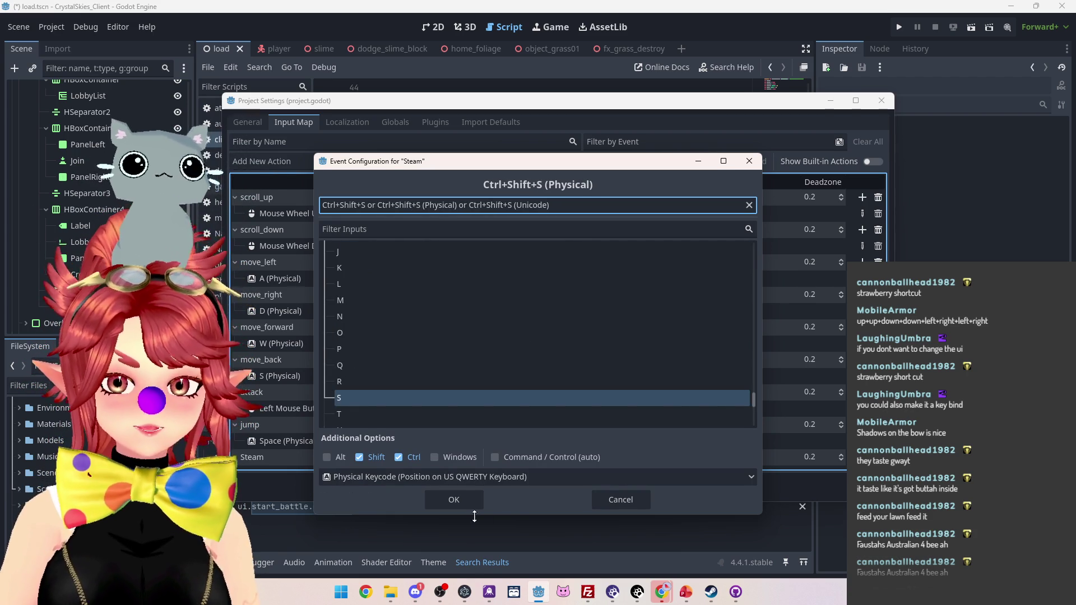
pyautogui.click(455, 501)
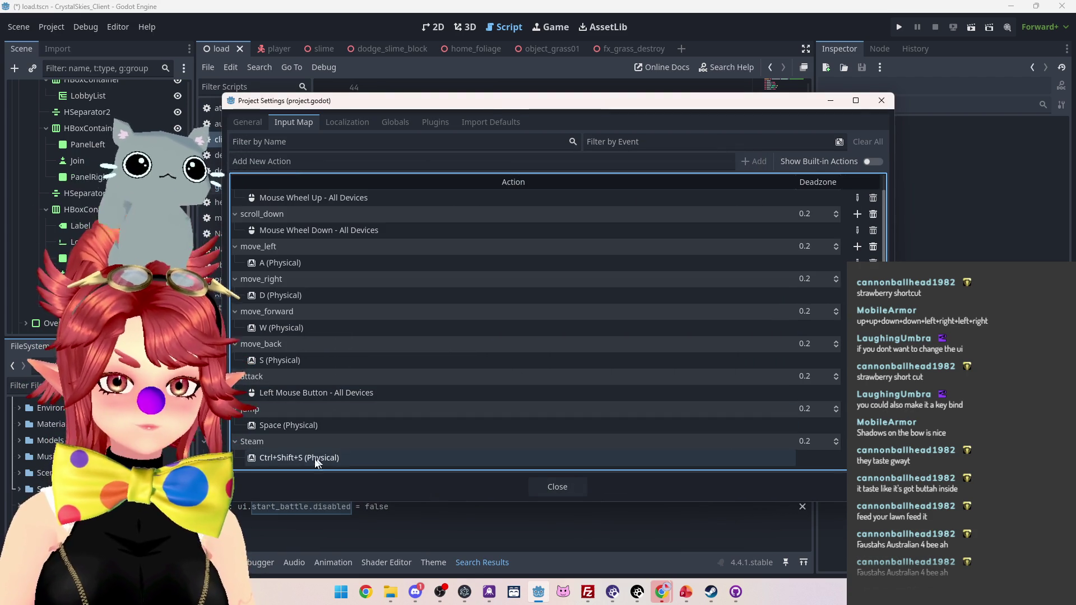
pyautogui.click(562, 491)
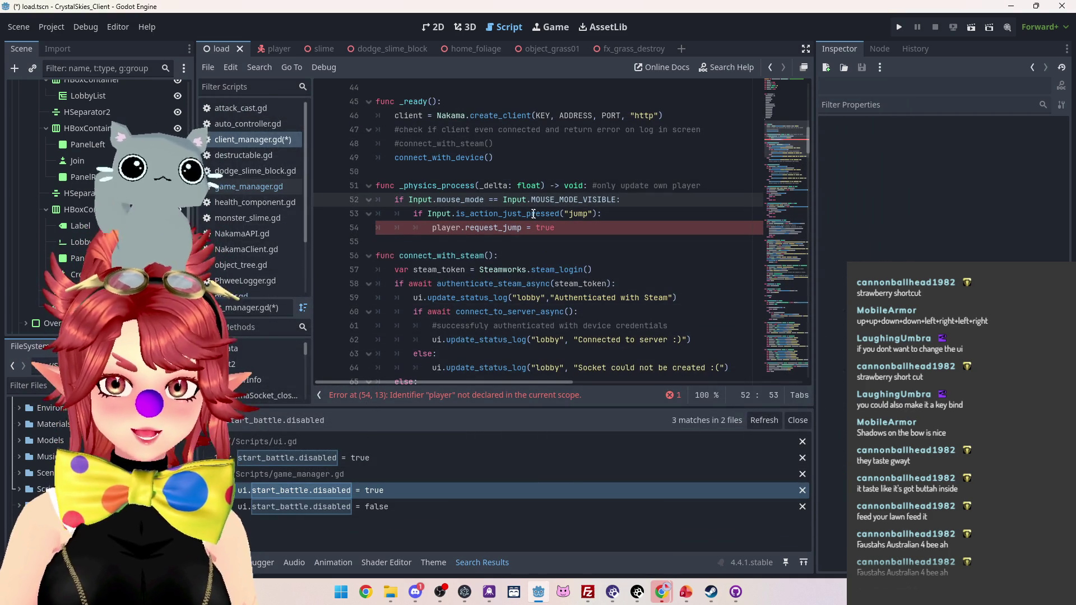
# - Change line 53's action from "jump" to "Steam" and replace line 54's request_jump with print()
pyautogui.doubleClick(578, 214)
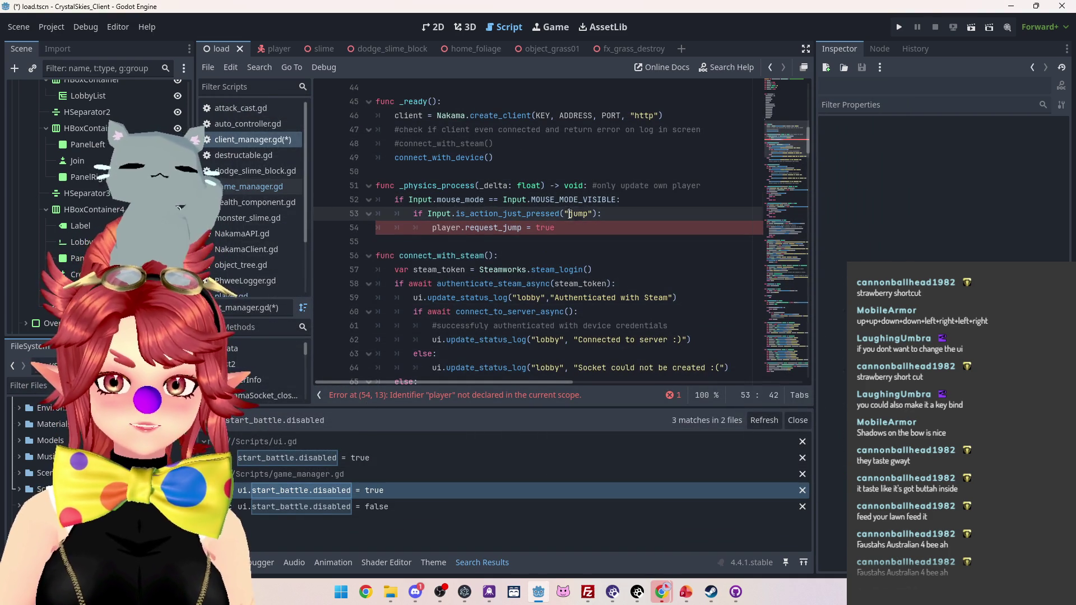
pyautogui.write('Stea')
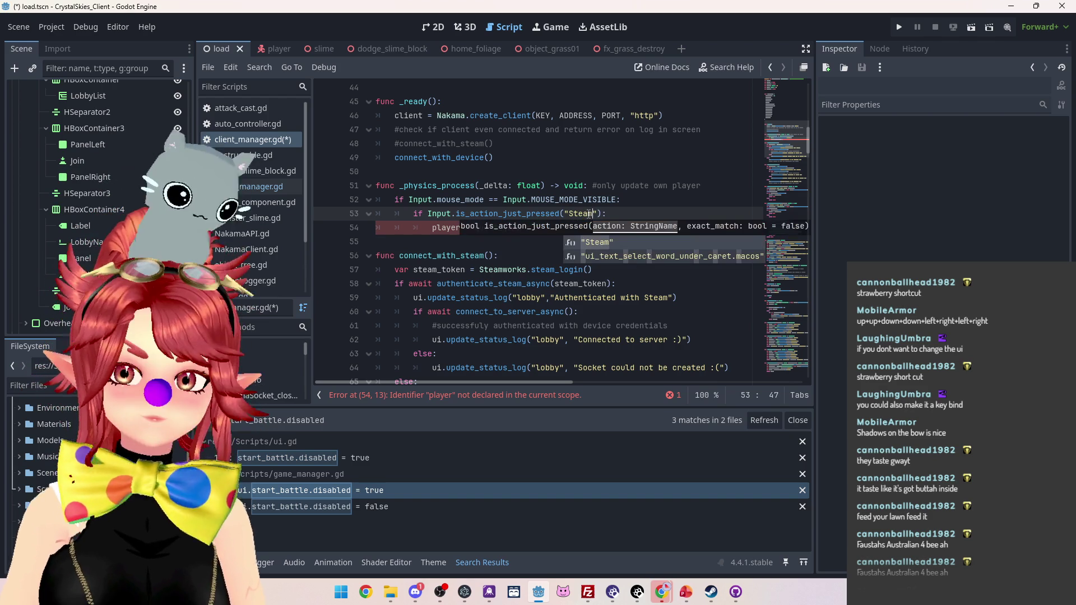
pyautogui.press('Return')
pyautogui.moveTo(554, 227); pyautogui.dragTo(432, 227)
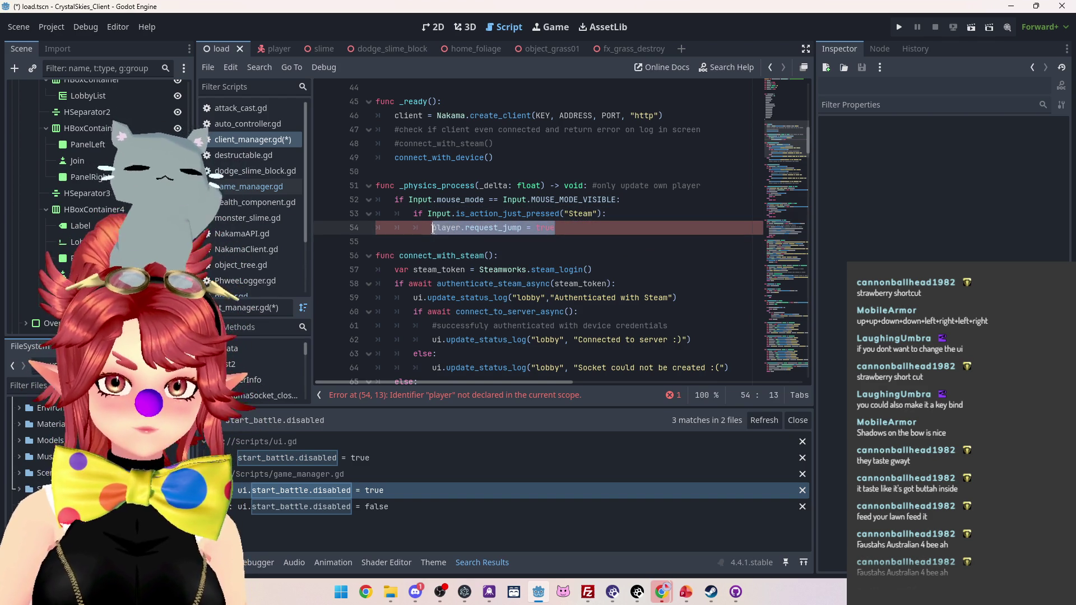
pyautogui.write('print()')
pyautogui.press('Left')
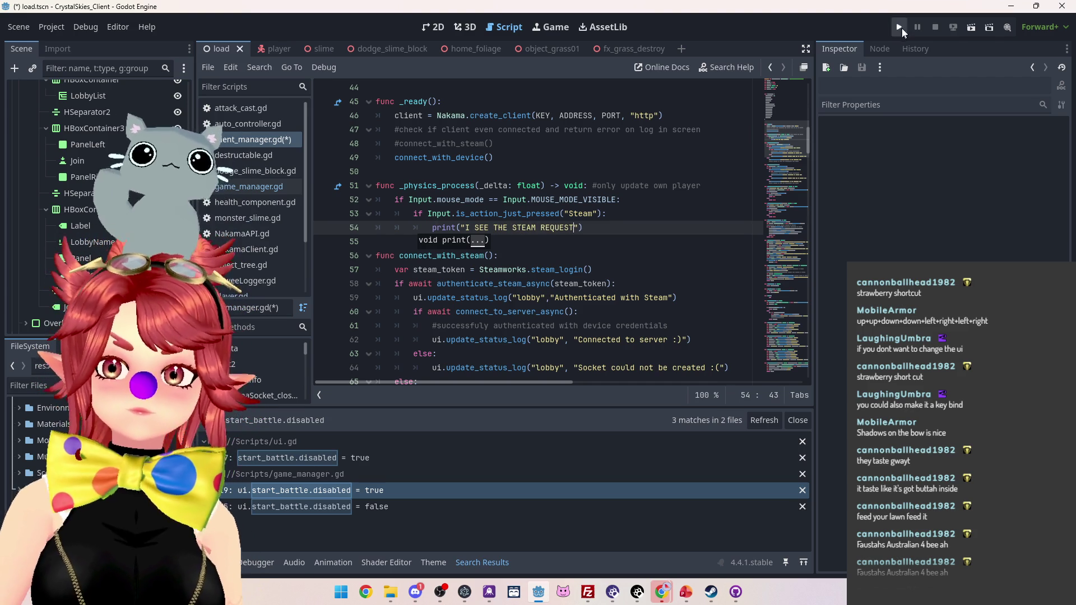
# - Run the game, check the output logs 'I SEE THE STEAM REQUEST', then stop it
pyautogui.click(899, 28)
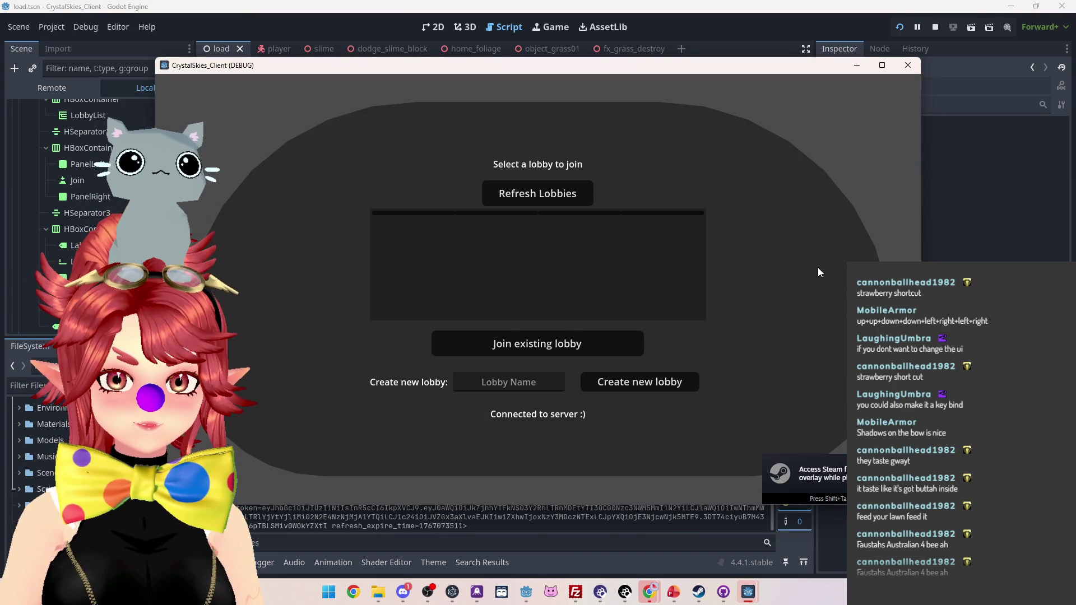
pyautogui.click(935, 34)
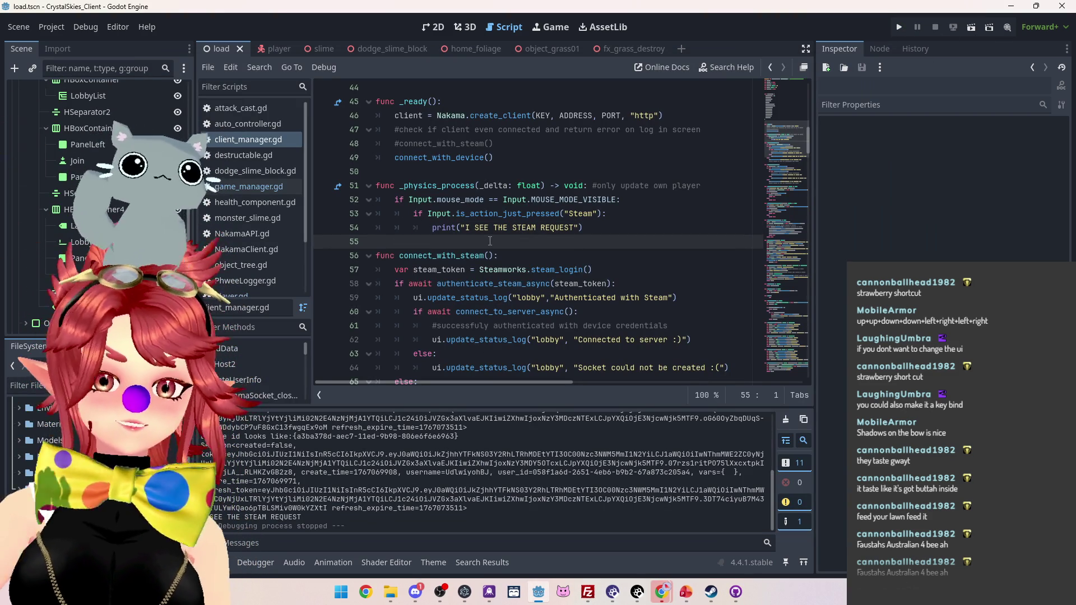
# - Follow connect_to_server_async to its definition, then create_socket_from in Nakama.gd
pyautogui.scroll(-2, 603, 247)
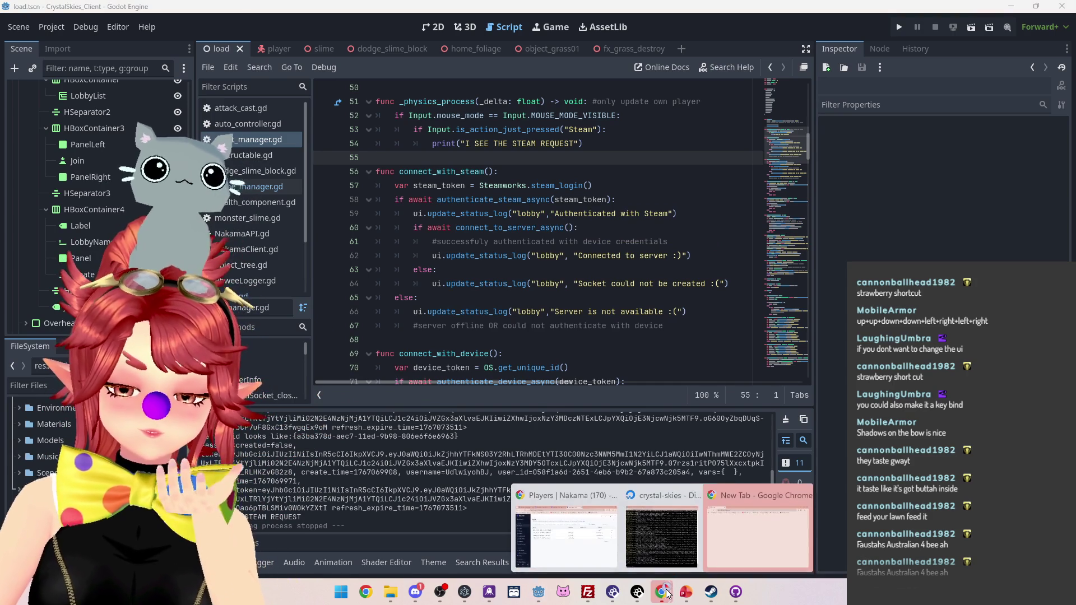
pyautogui.click(591, 270)
pyautogui.scroll(-1, 484, 198)
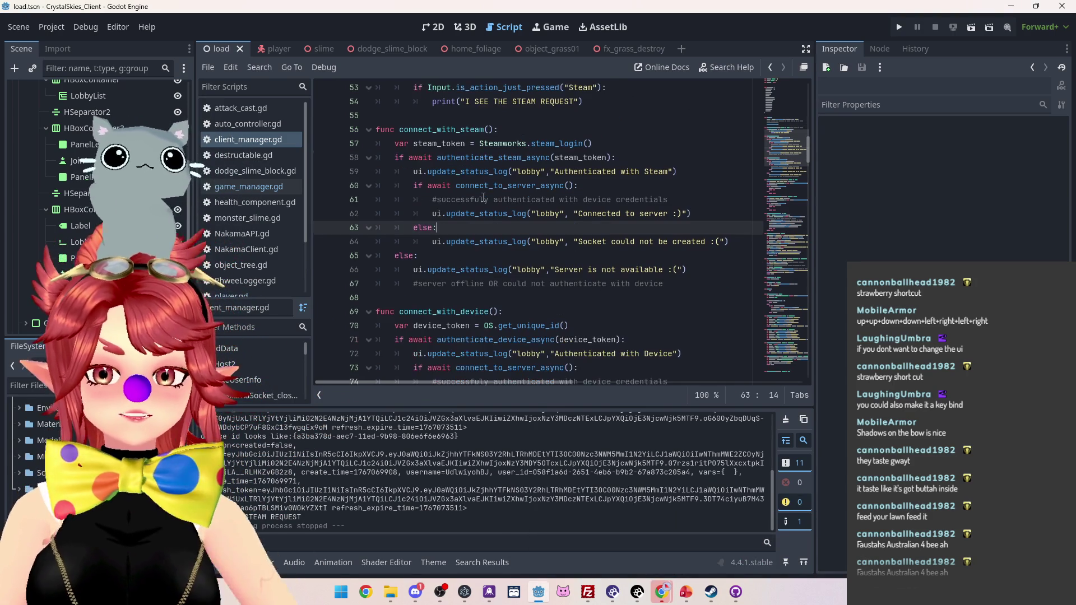
pyautogui.keyDown('ctrl'); pyautogui.click(507, 372); pyautogui.keyUp('ctrl')
pyautogui.scroll(-2, 536, 162)
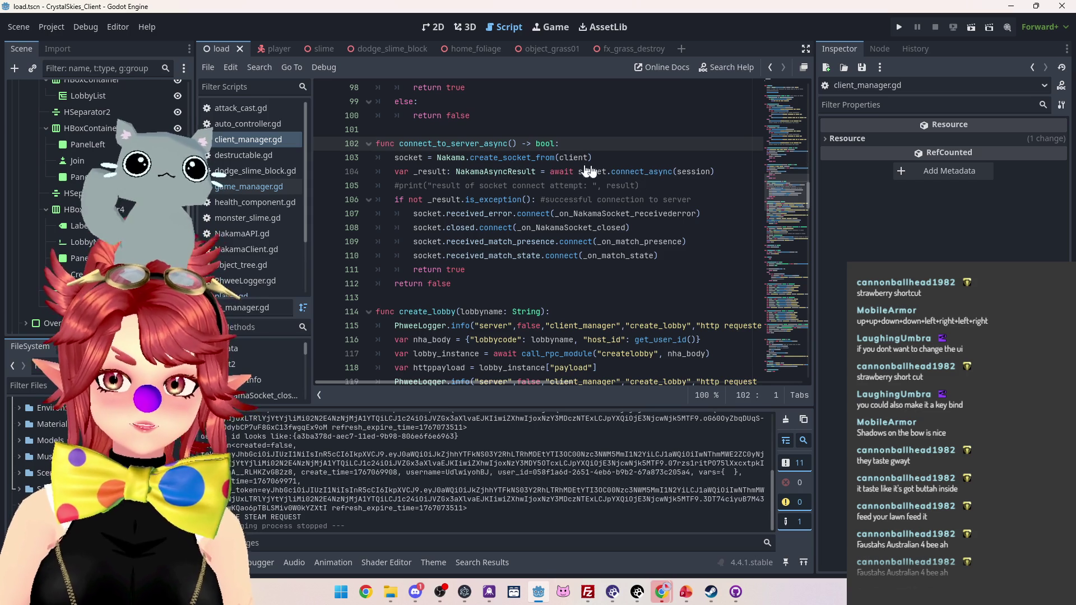
pyautogui.keyDown('ctrl'); pyautogui.click(510, 157); pyautogui.keyUp('ctrl')
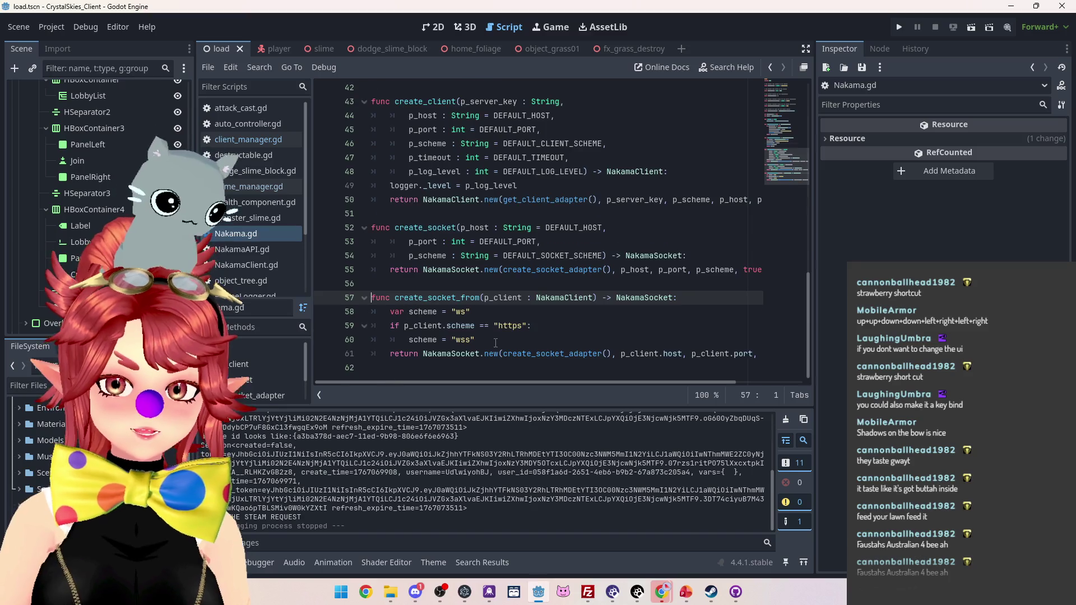
# - Review create_socket_from in Nakama.gd, then open NakamaSocket.gd from client_manager.gd's connect_async call
pyautogui.scroll(1, 417, 324)
pyautogui.scroll(8, 417, 323)
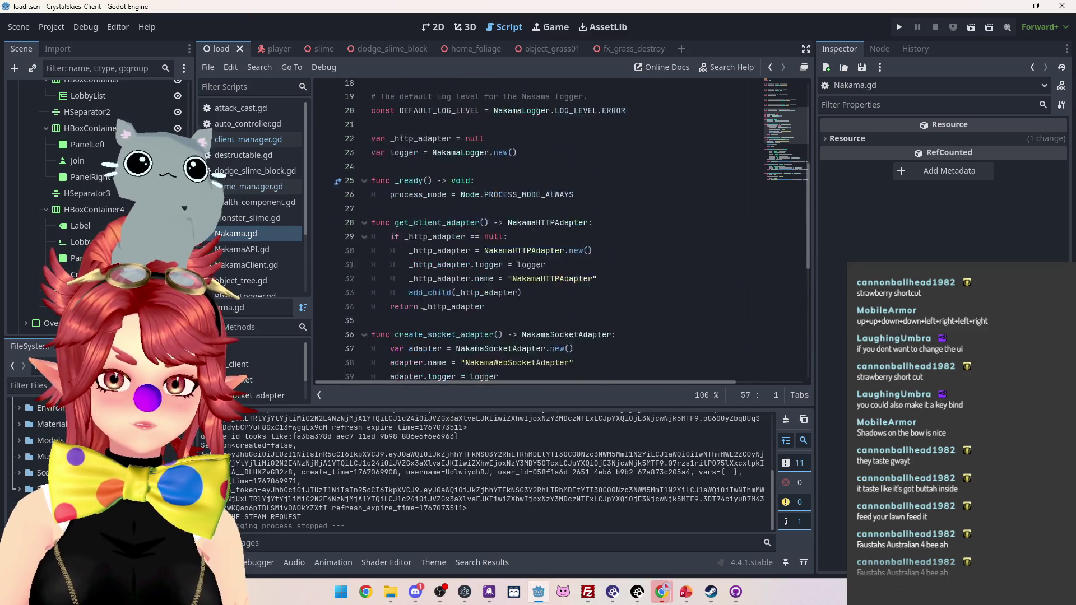
pyautogui.scroll(-4, 370, 234)
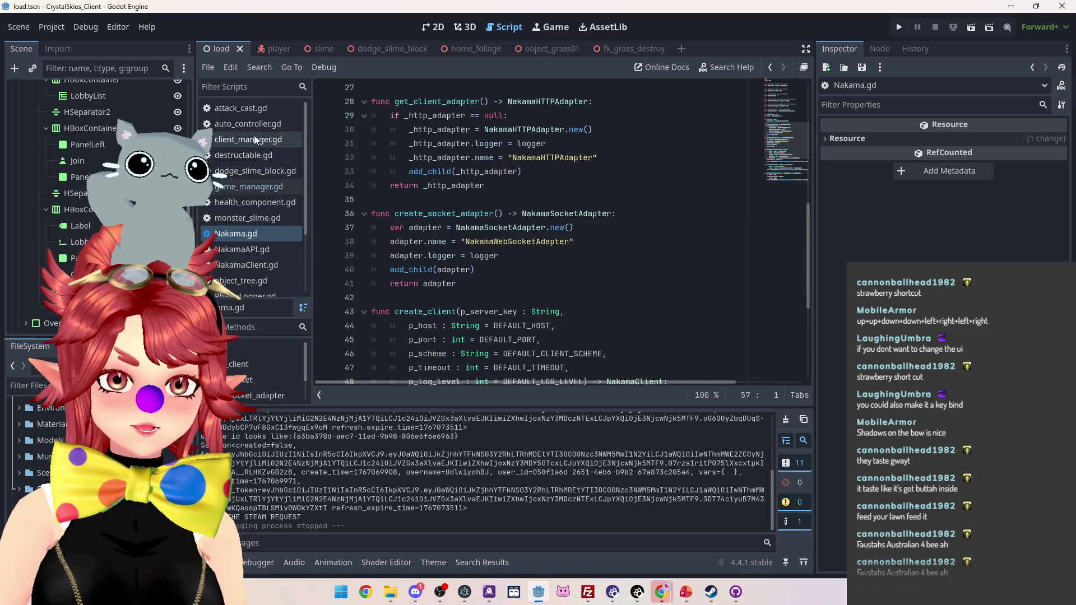
pyautogui.click(254, 139)
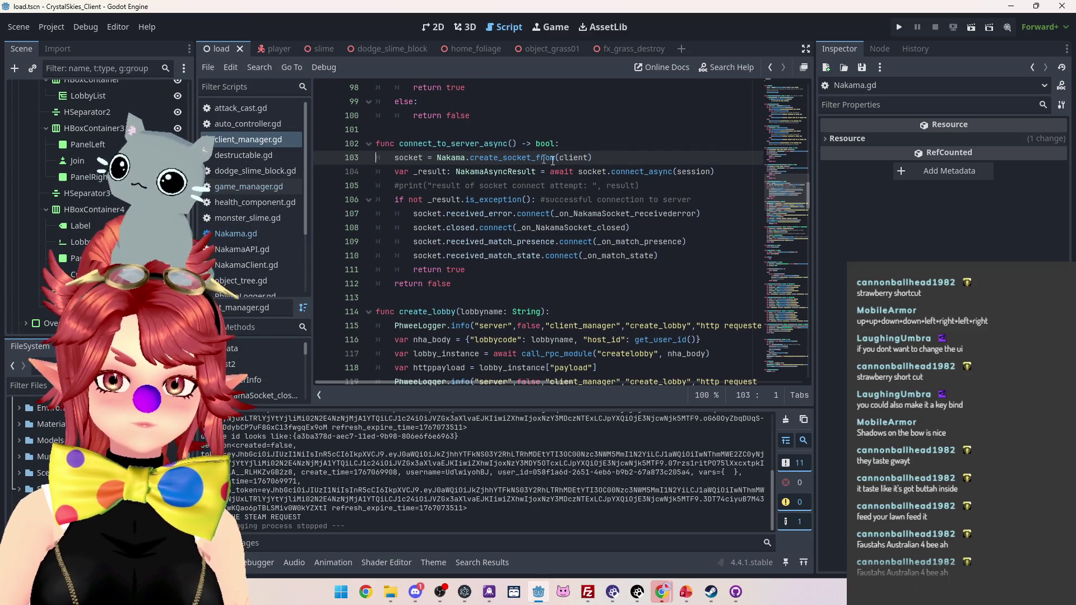
pyautogui.keyDown('ctrl'); pyautogui.click(614, 171); pyautogui.keyUp('ctrl')
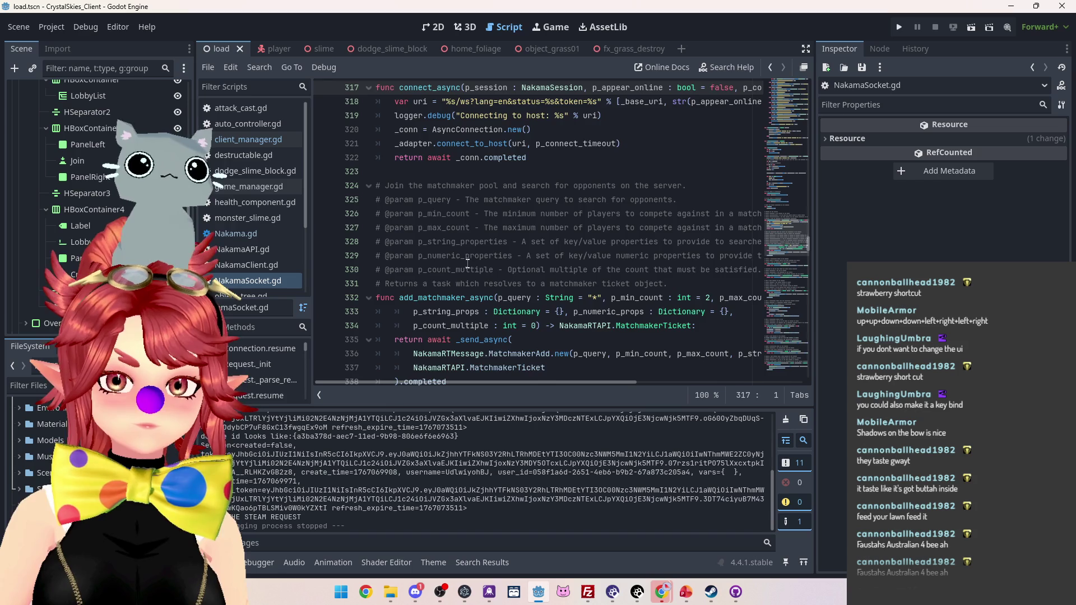
# - Scroll through NakamaSocket.gd's socket functions down to send_party_data_async and send_party_data_raw_async
pyautogui.scroll(-10, 468, 262)
pyautogui.scroll(-13, 468, 262)
pyautogui.scroll(-7, 468, 263)
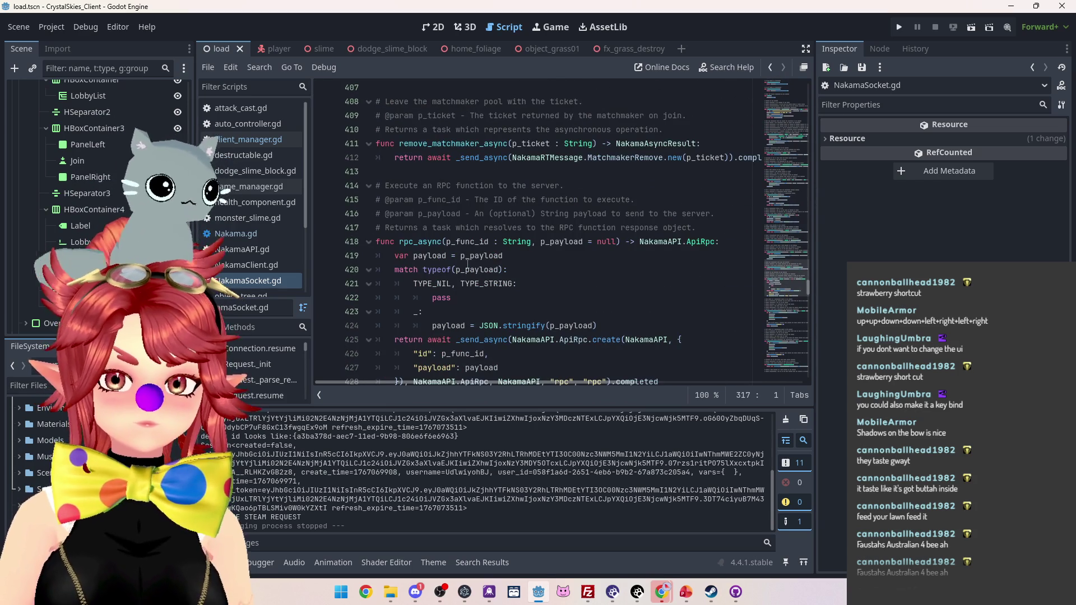
pyautogui.scroll(7, 468, 263)
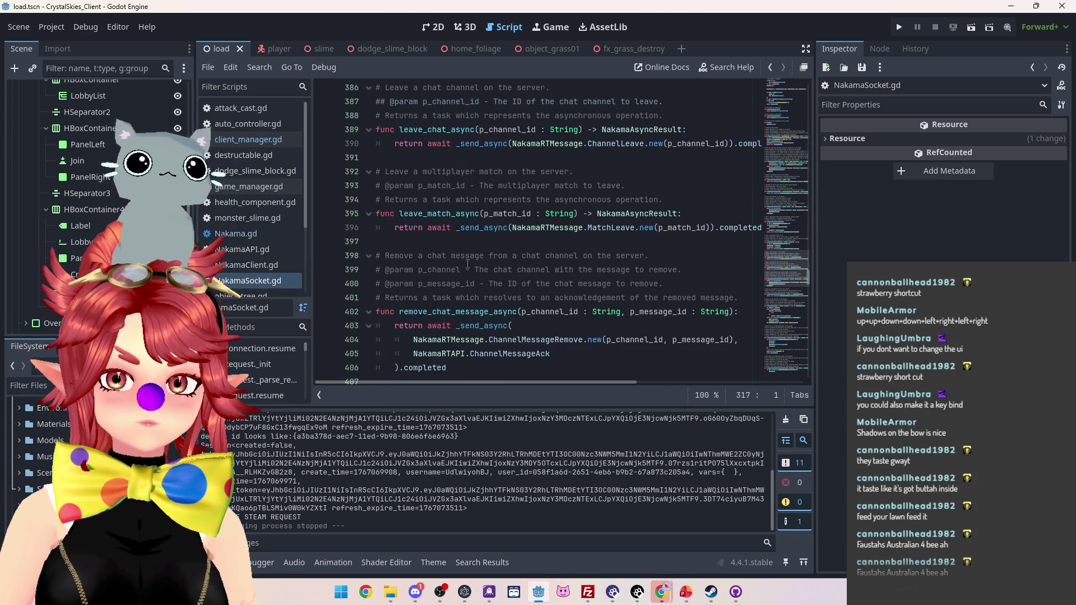
pyautogui.scroll(-13, 468, 264)
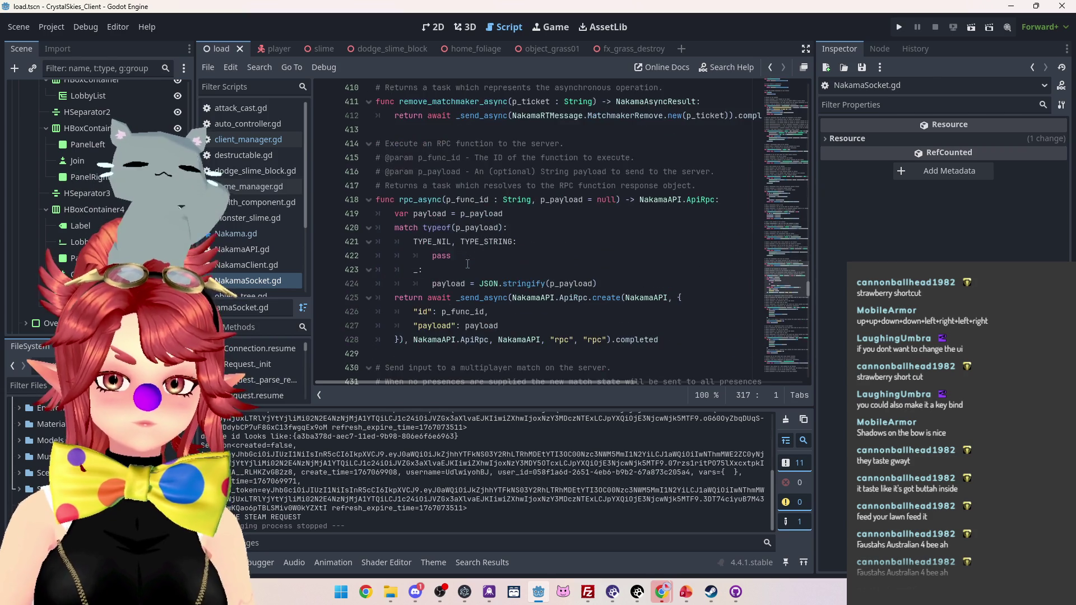
pyautogui.scroll(-4, 468, 264)
pyautogui.scroll(-10, 468, 263)
pyautogui.scroll(-11, 468, 263)
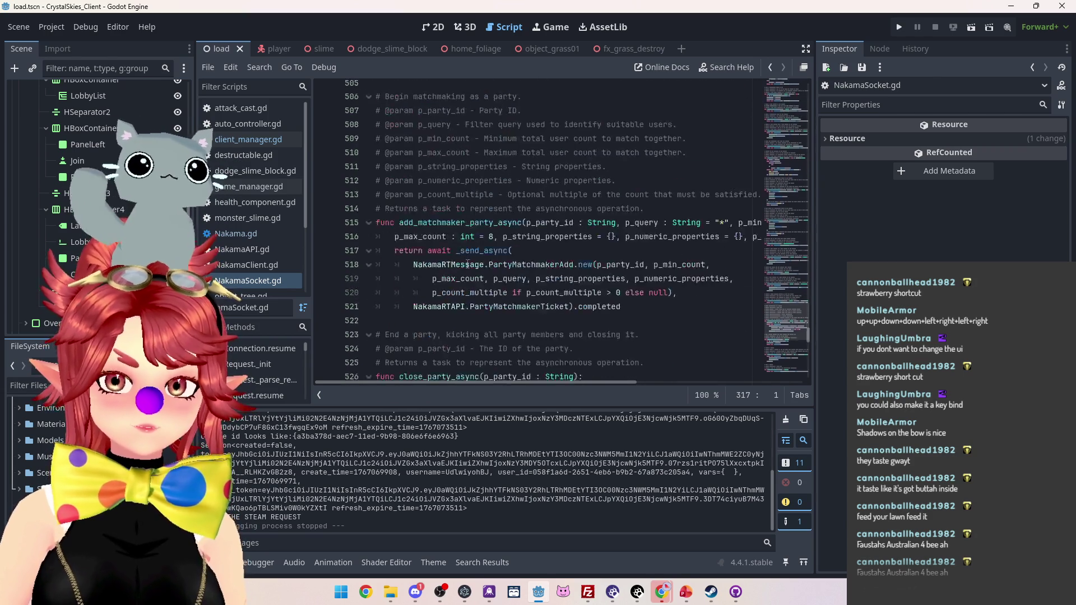
pyautogui.scroll(-13, 468, 263)
pyautogui.scroll(-12, 468, 263)
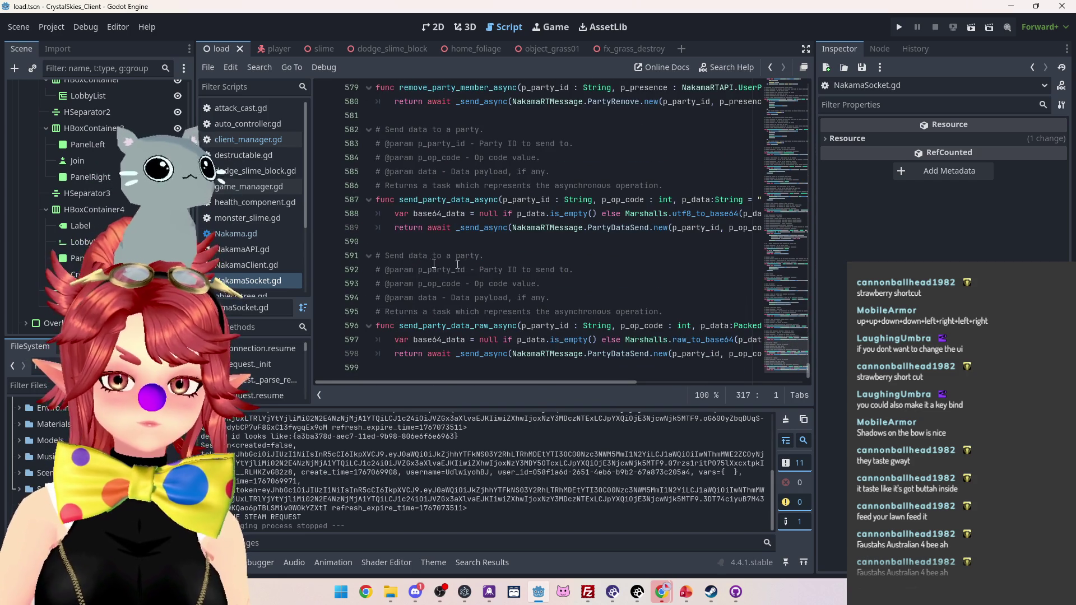
pyautogui.moveTo(662, 593)
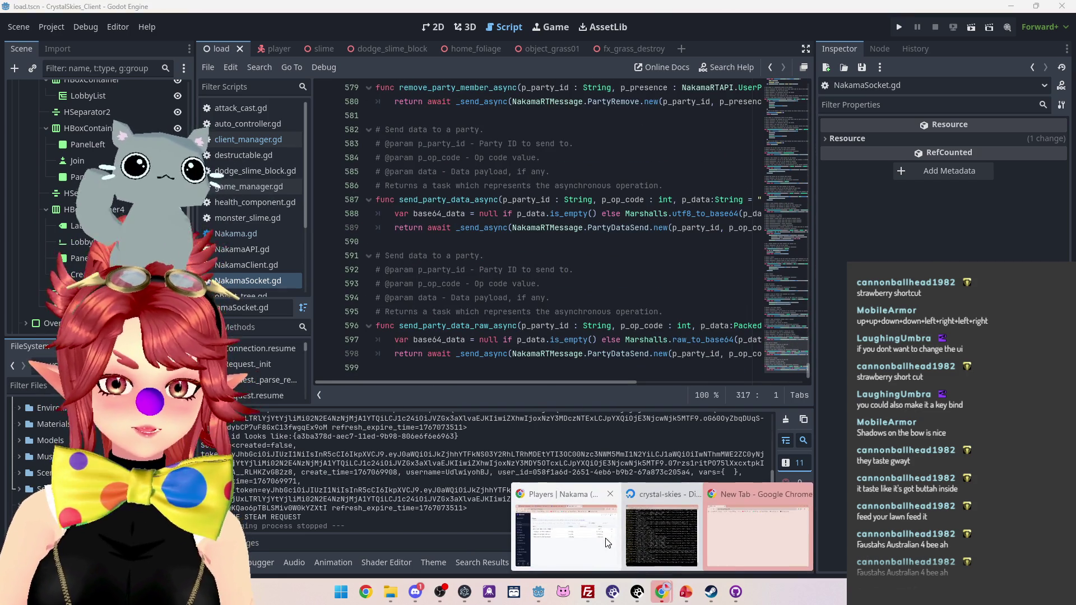
pyautogui.click(594, 535)
# - Search the web for 'nakama close socket' and open the Heroic Labs Sockets docs page
pyautogui.click(654, 36)
pyautogui.write('nakama authentication')
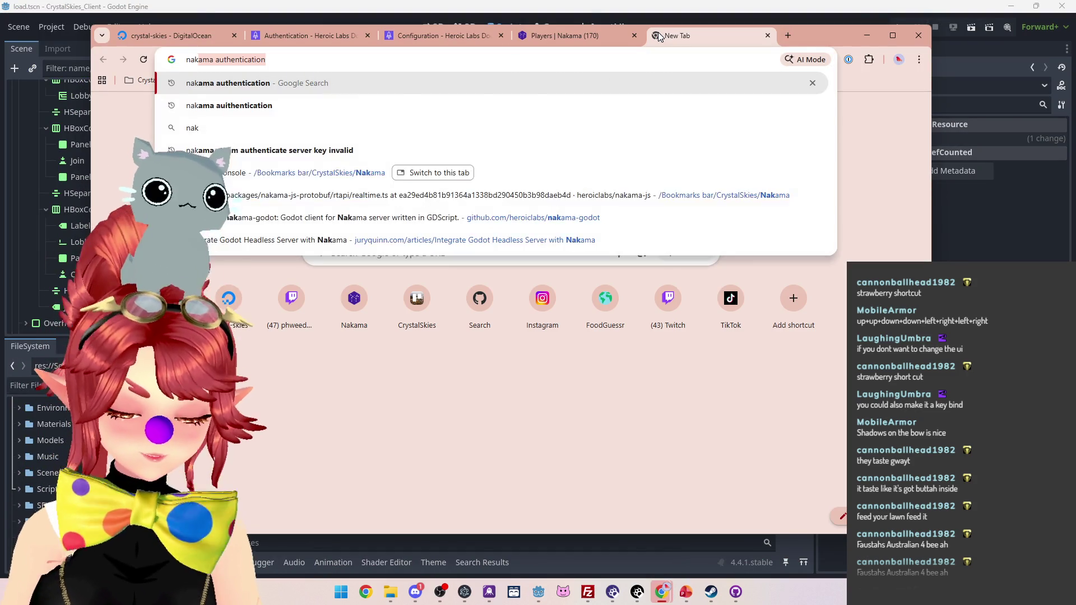
pyautogui.write('close socket')
pyautogui.press('Return')
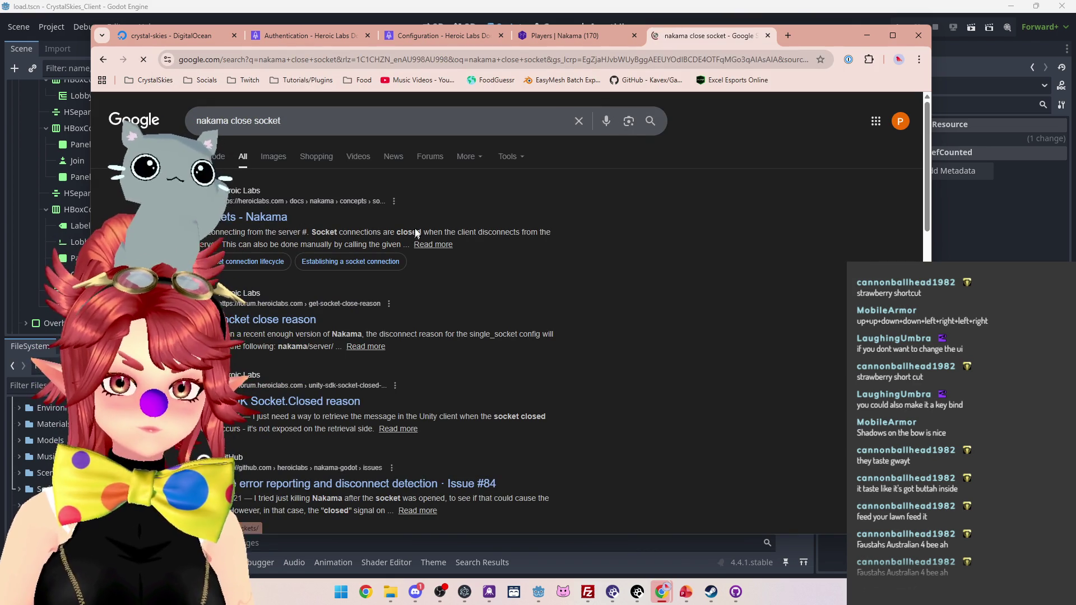
pyautogui.click(387, 215)
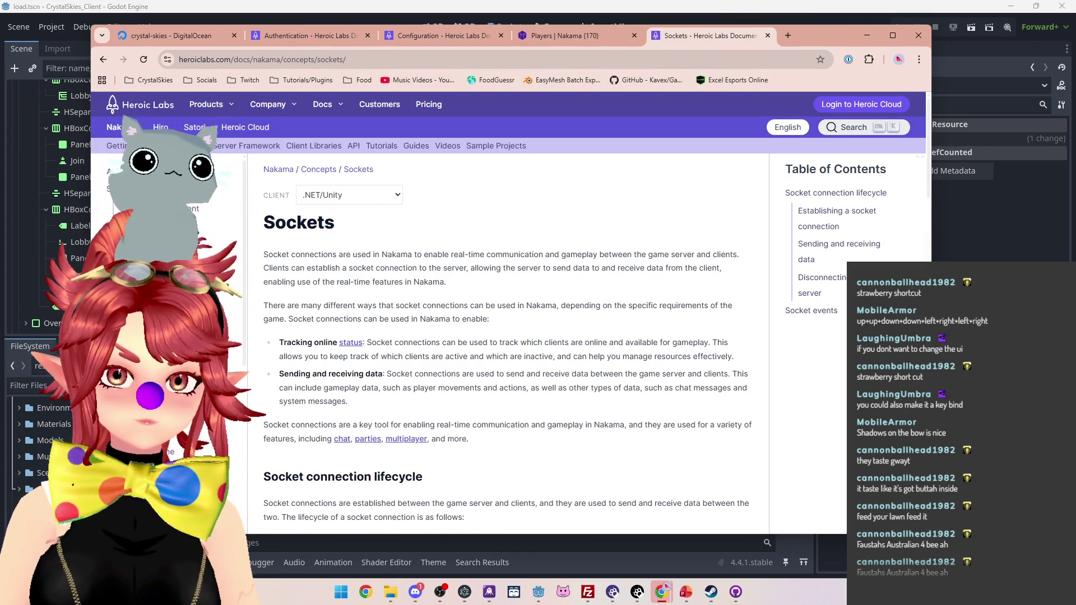
# - Find the Disconnecting from the server section and its socket.CloseAsync() example, then return to Godot
pyautogui.scroll(-1, 389, 263)
pyautogui.scroll(-11, 417, 273)
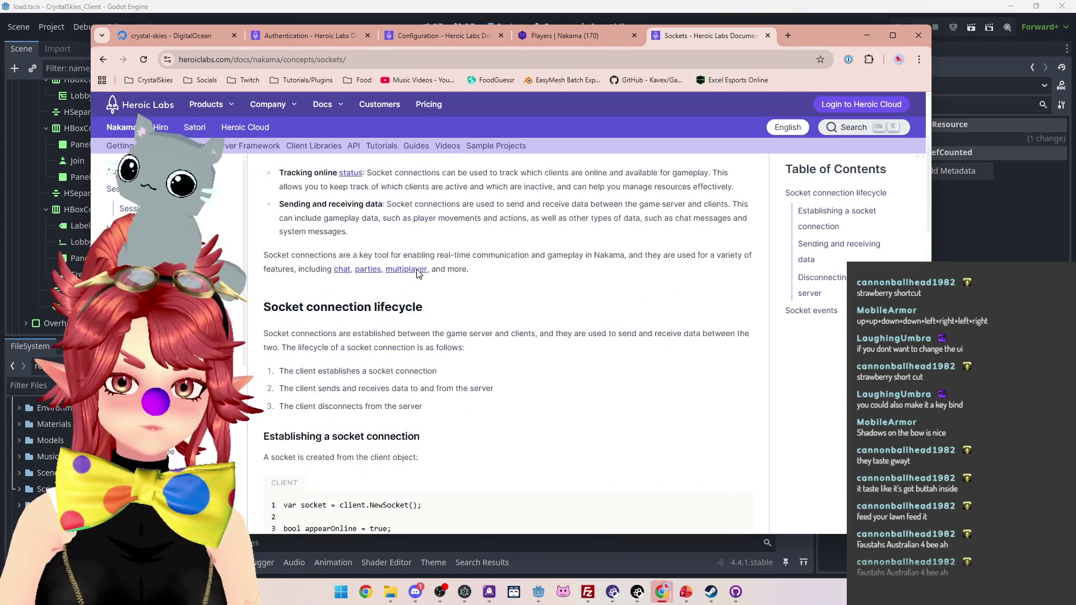
pyautogui.scroll(-4, 392, 337)
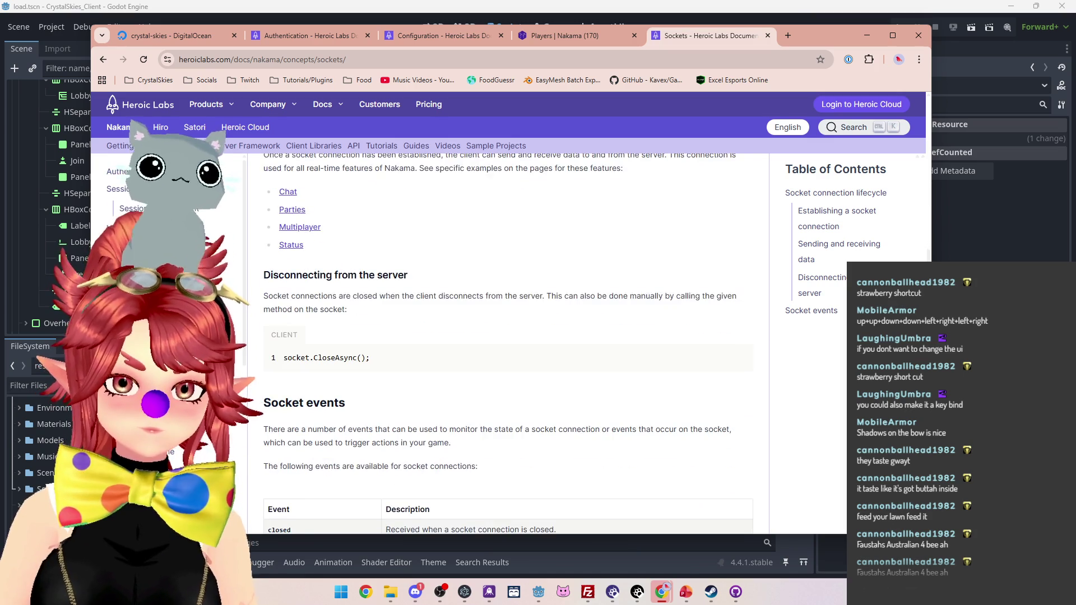
pyautogui.moveTo(290, 219); pyautogui.dragTo(375, 220)
pyautogui.moveTo(287, 240); pyautogui.dragTo(723, 240)
pyautogui.click(446, 253)
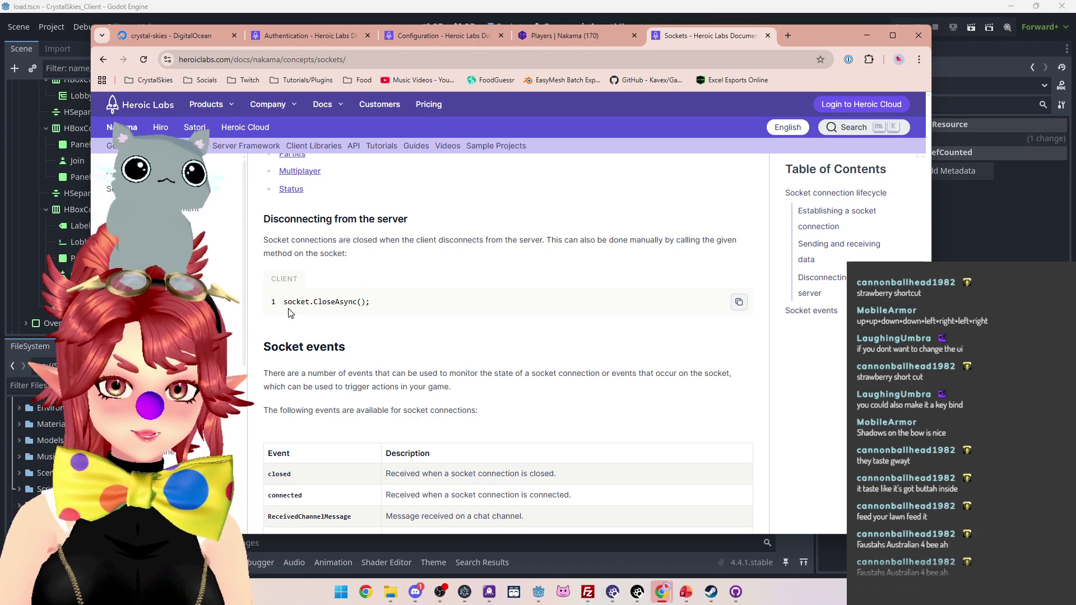
pyautogui.moveTo(384, 305); pyautogui.dragTo(283, 305)
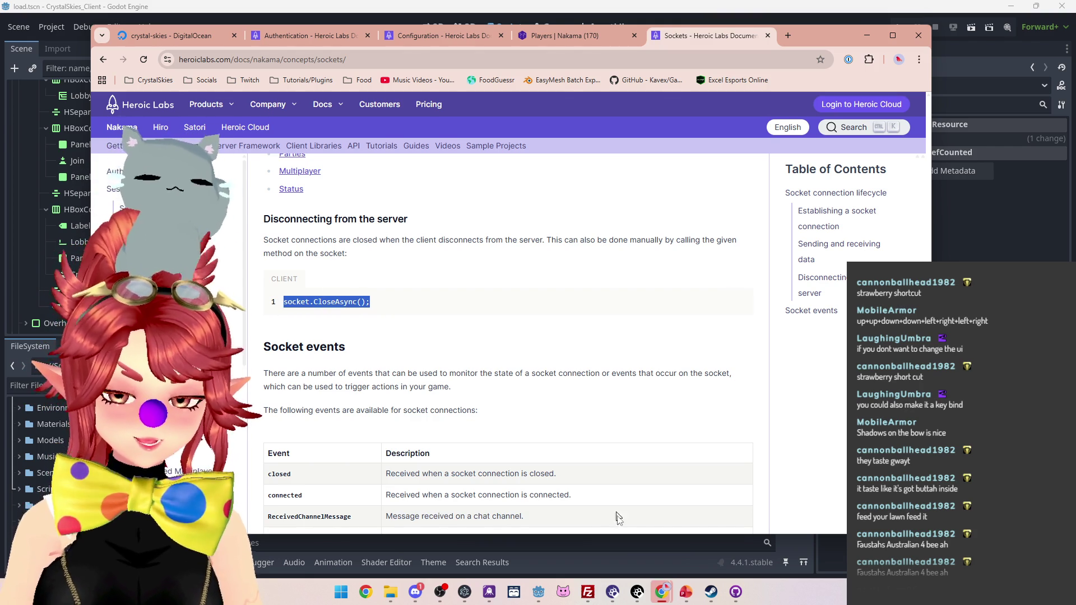
pyautogui.click(539, 593)
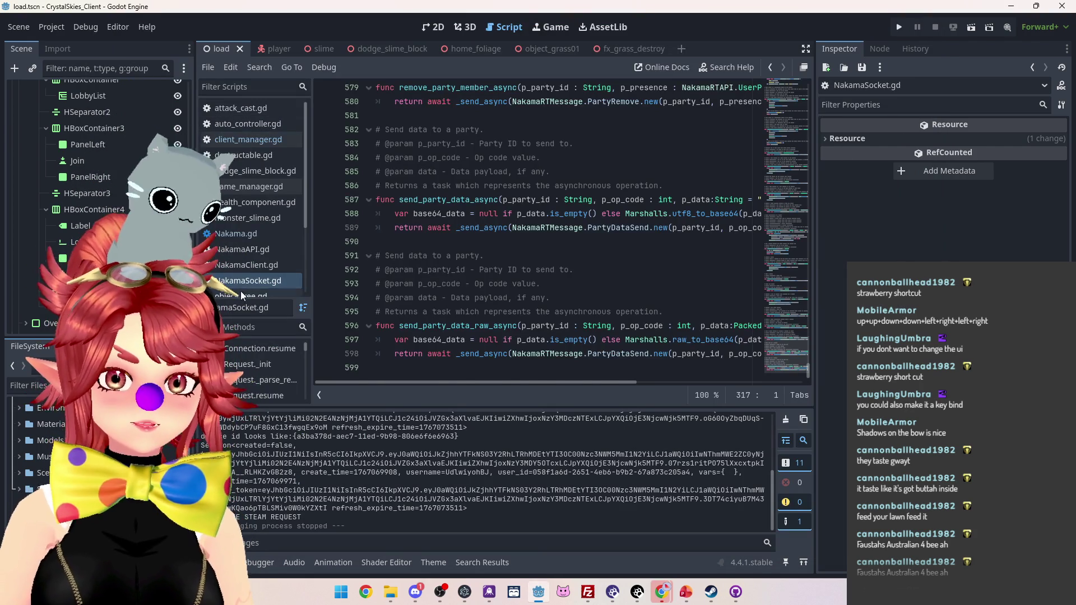
# - Replace the Steam print statement on line 54 of client_manager.gd with socket.CloseAsync(), no semicolon
pyautogui.click(246, 139)
pyautogui.scroll(15, 465, 220)
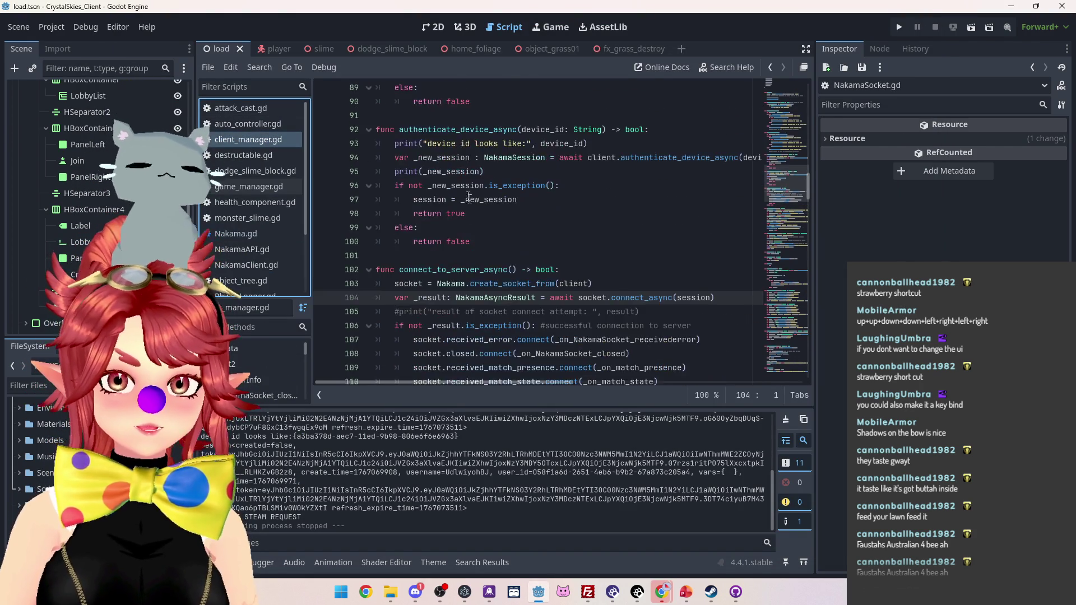
pyautogui.scroll(9, 471, 201)
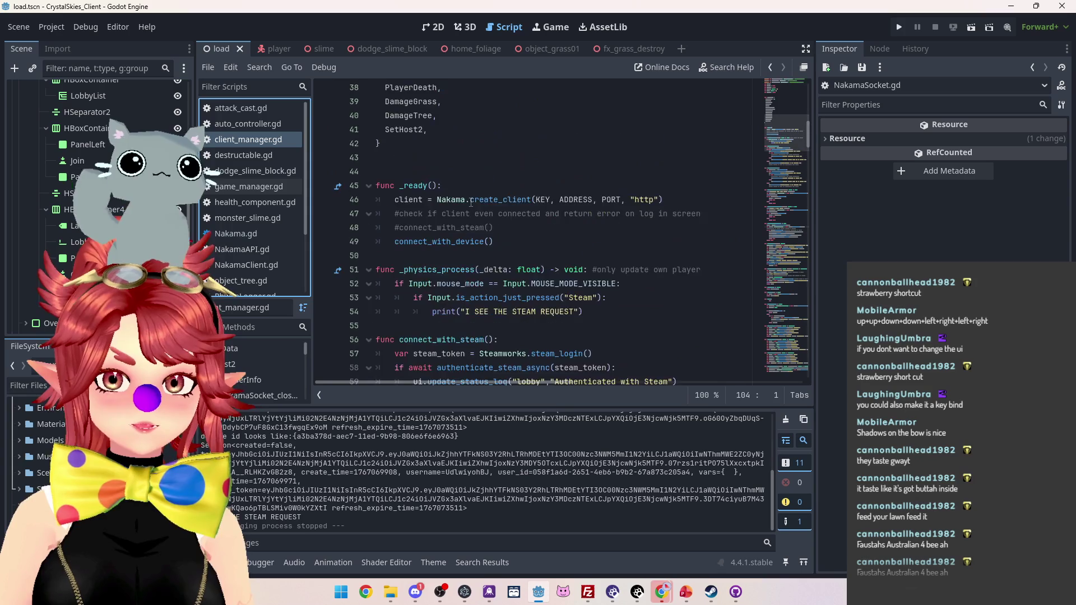
pyautogui.scroll(-5, 430, 252)
pyautogui.moveTo(583, 269); pyautogui.dragTo(432, 270)
pyautogui.write('socket.CloseAsync();')
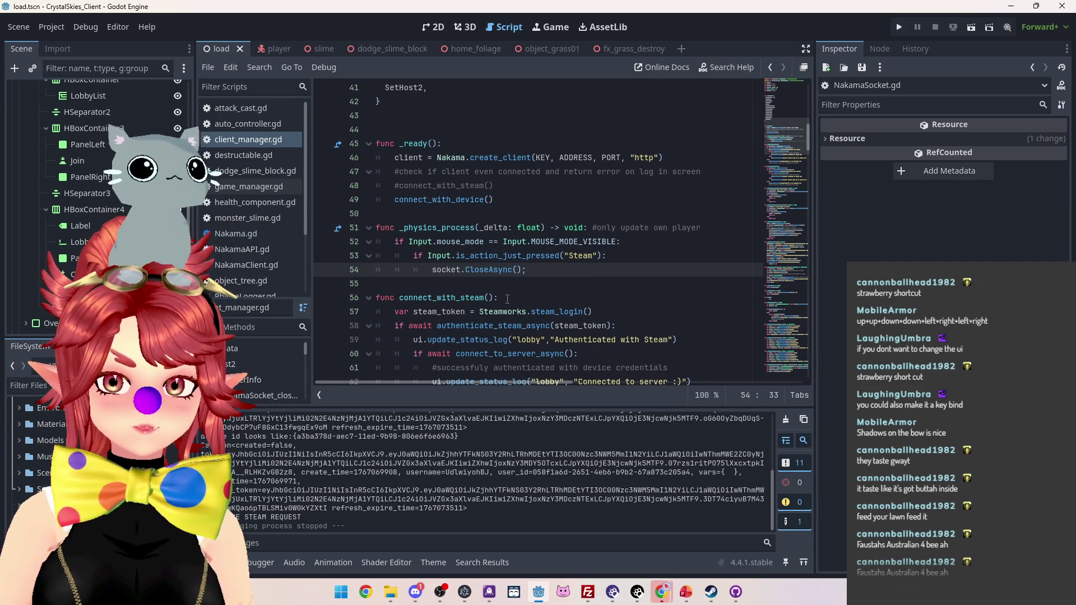
pyautogui.click(501, 295)
pyautogui.click(526, 270)
pyautogui.press('BackSpace')
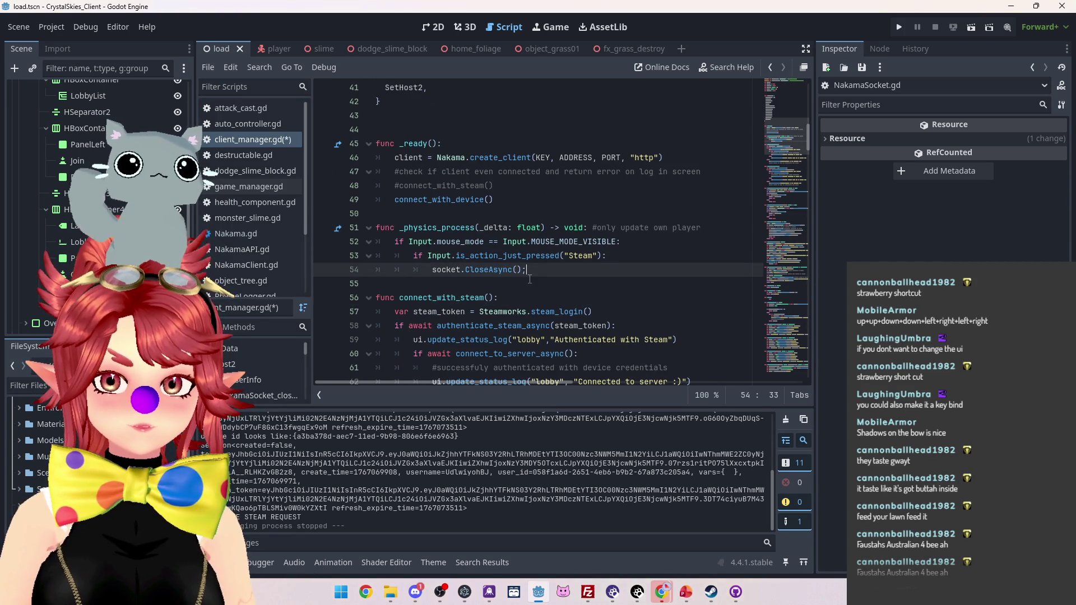
pyautogui.press('Down')
pyautogui.press('Down')
# - Search the script for 'close' and follow the socket declaration on line 14 to NakamaSocket.gd
pyautogui.click(484, 269)
pyautogui.keyDown('ctrl'); pyautogui.click(446, 270); pyautogui.keyUp('ctrl')
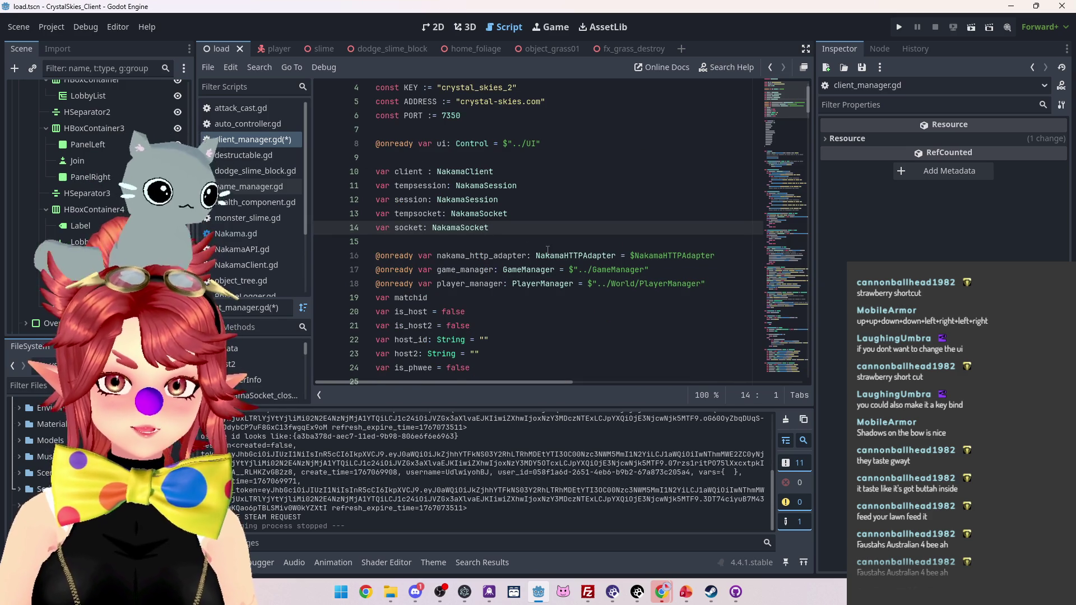
pyautogui.hotkey('ctrl', 'f')
pyautogui.write('close')
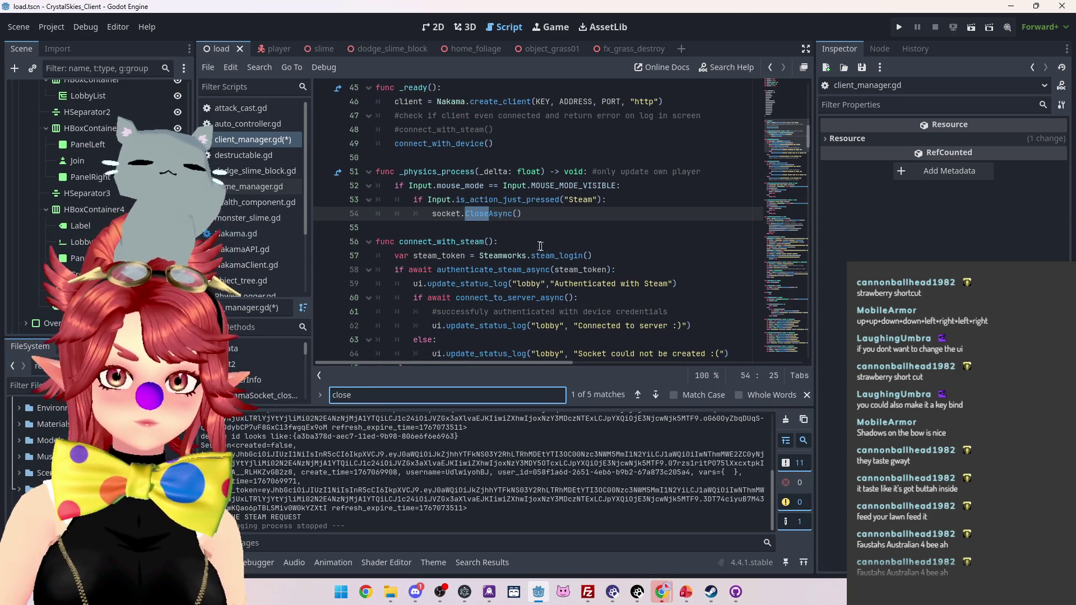
pyautogui.keyDown('ctrl'); pyautogui.click(446, 216); pyautogui.keyUp('ctrl')
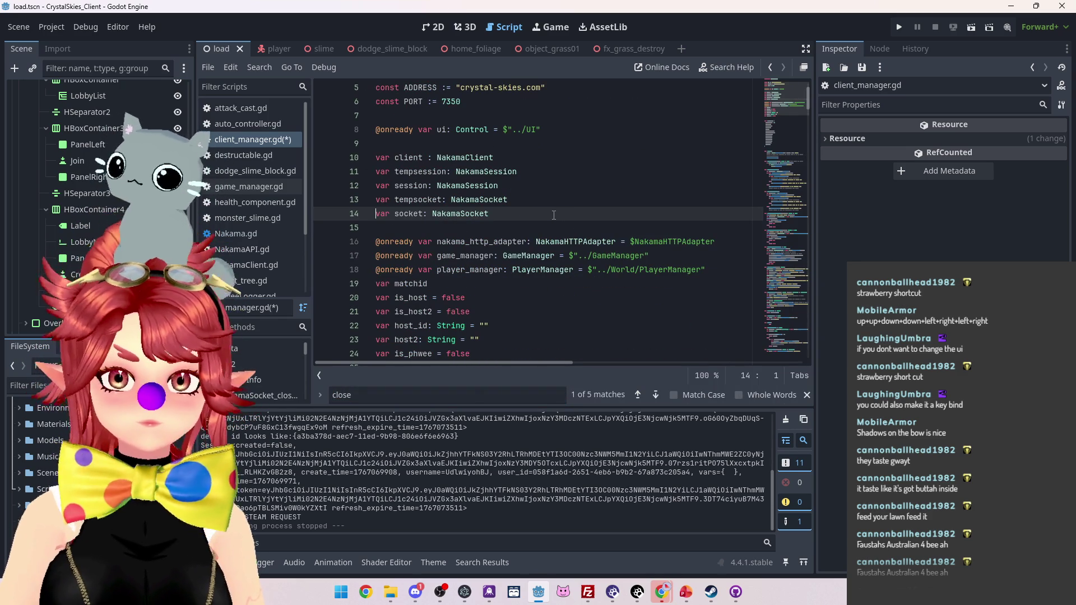
pyautogui.keyDown('ctrl'); pyautogui.click(447, 215); pyautogui.keyUp('ctrl')
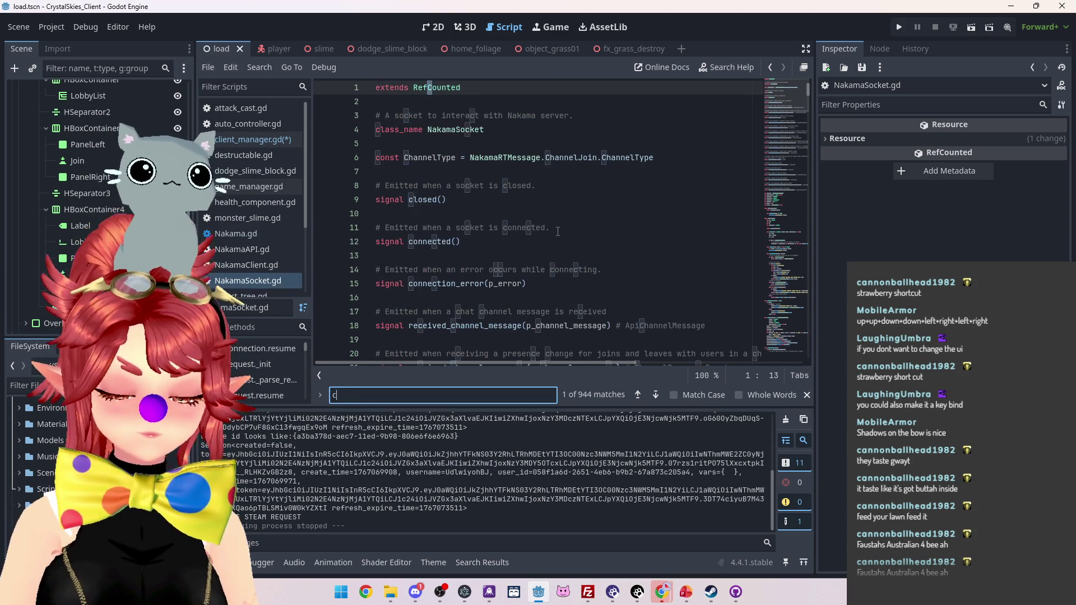
# - Step through every 'close' match in NakamaSocket.gd to find the socket's close() function
pyautogui.press('Return')
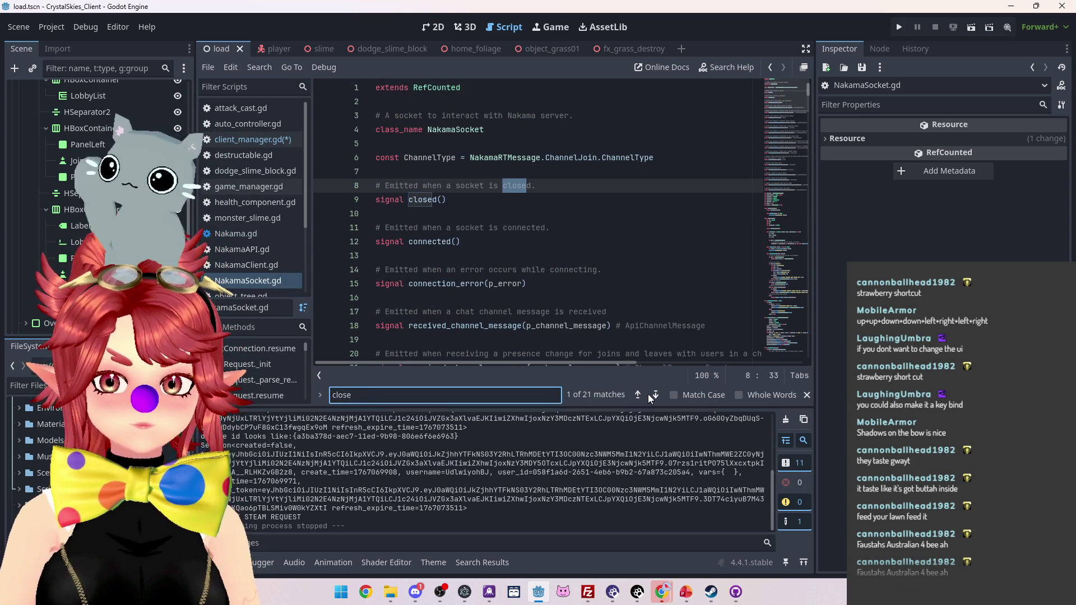
pyautogui.click(655, 395)
pyautogui.click(656, 396)
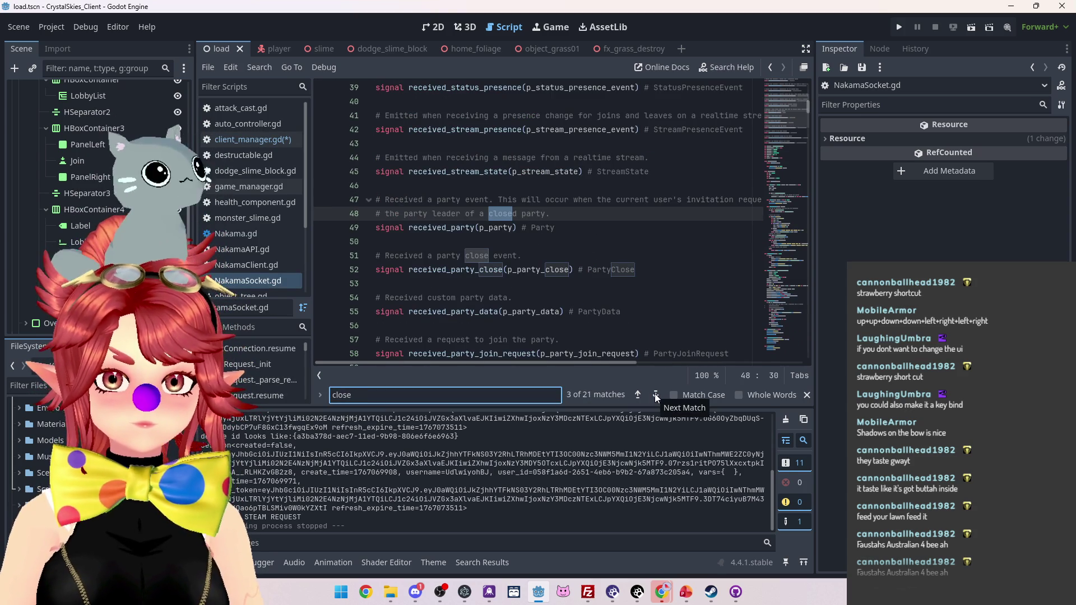
pyautogui.click(655, 395)
pyautogui.click(655, 396)
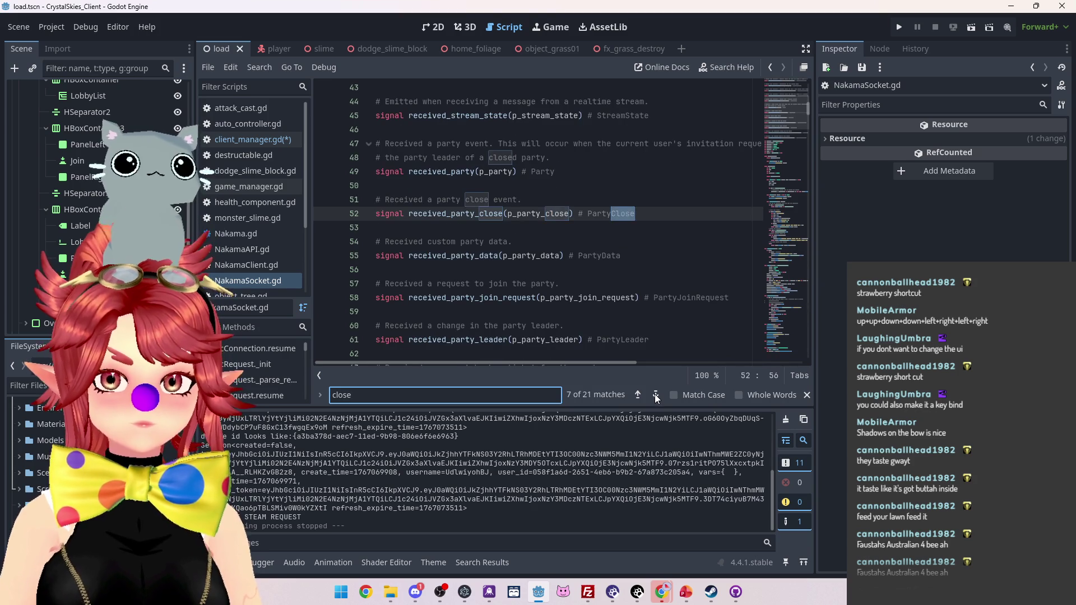
pyautogui.click(655, 396)
pyautogui.click(655, 396)
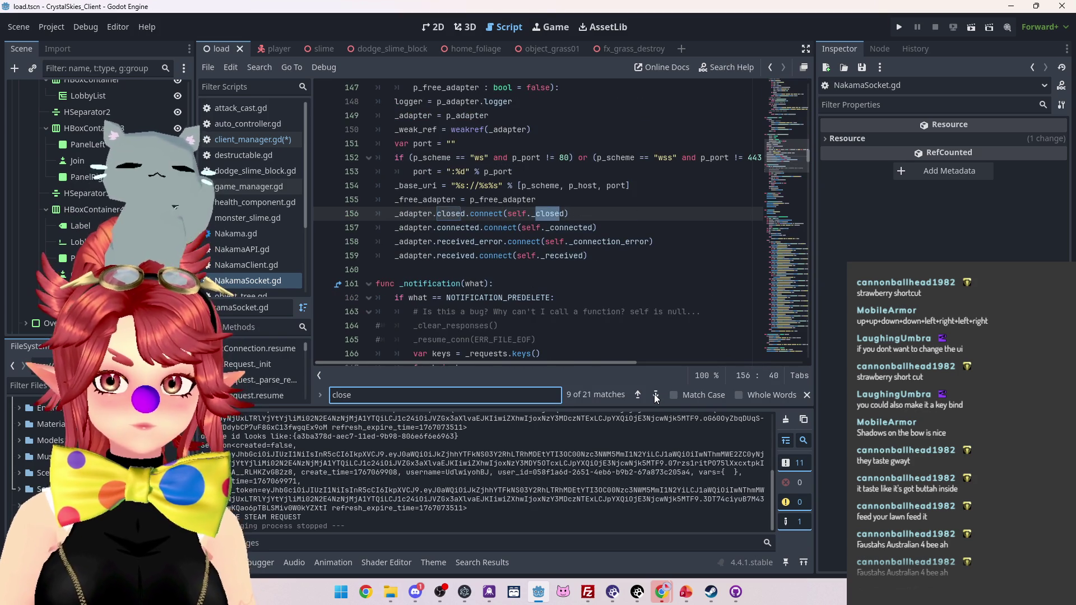
pyautogui.click(655, 396)
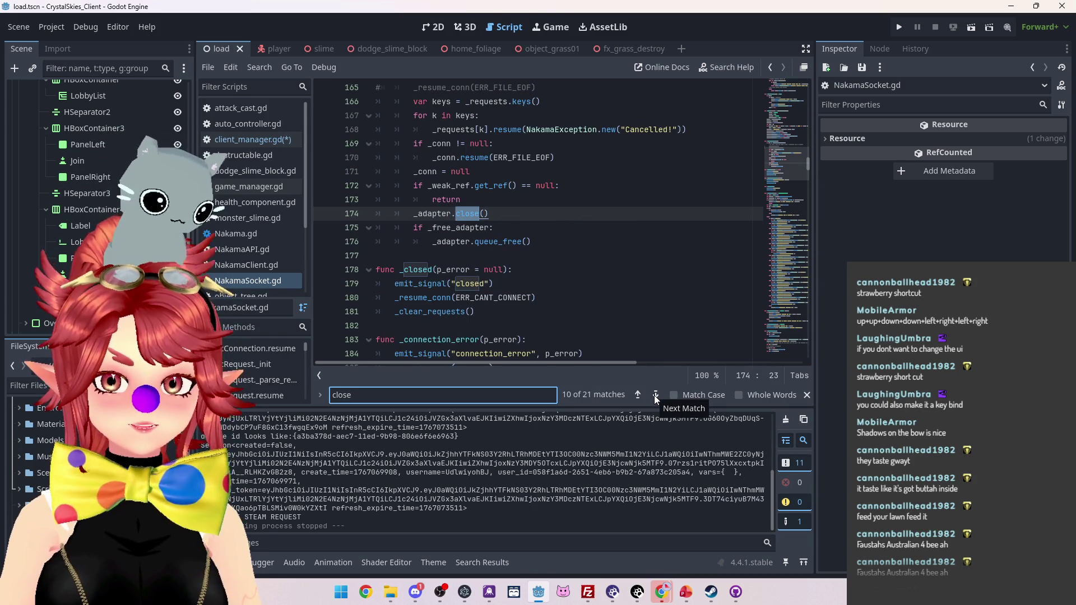
pyautogui.click(656, 396)
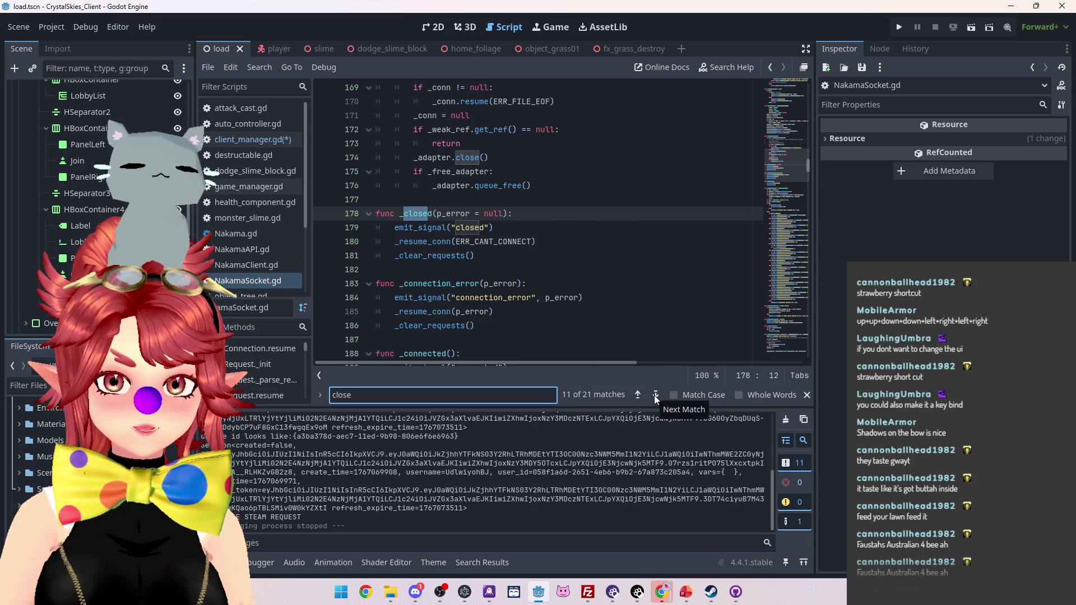
pyautogui.click(655, 395)
pyautogui.click(656, 396)
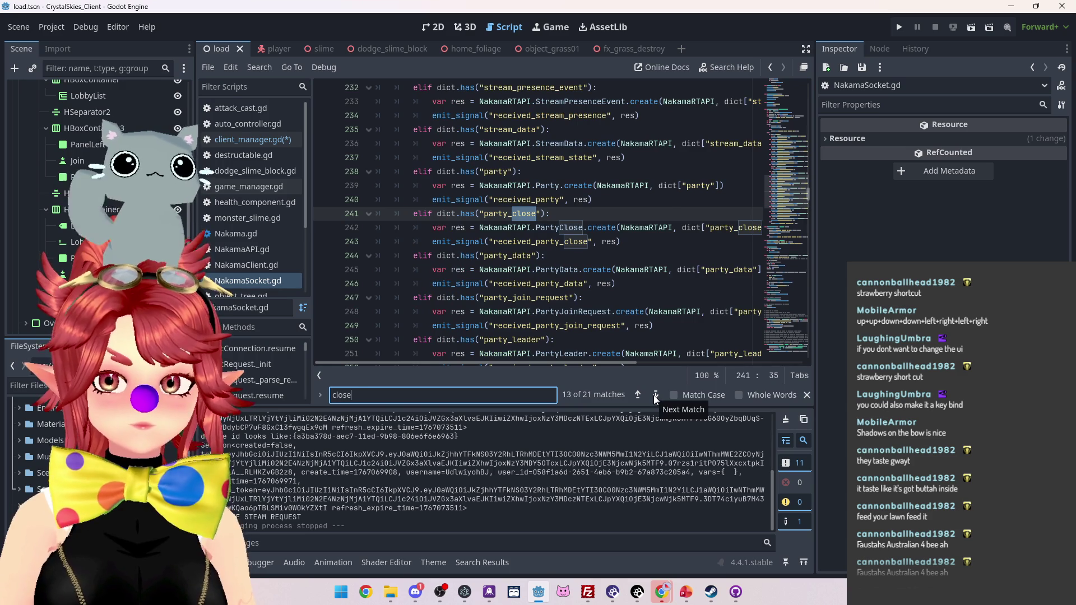
pyautogui.click(656, 396)
pyautogui.click(655, 395)
pyautogui.click(655, 396)
pyautogui.click(655, 395)
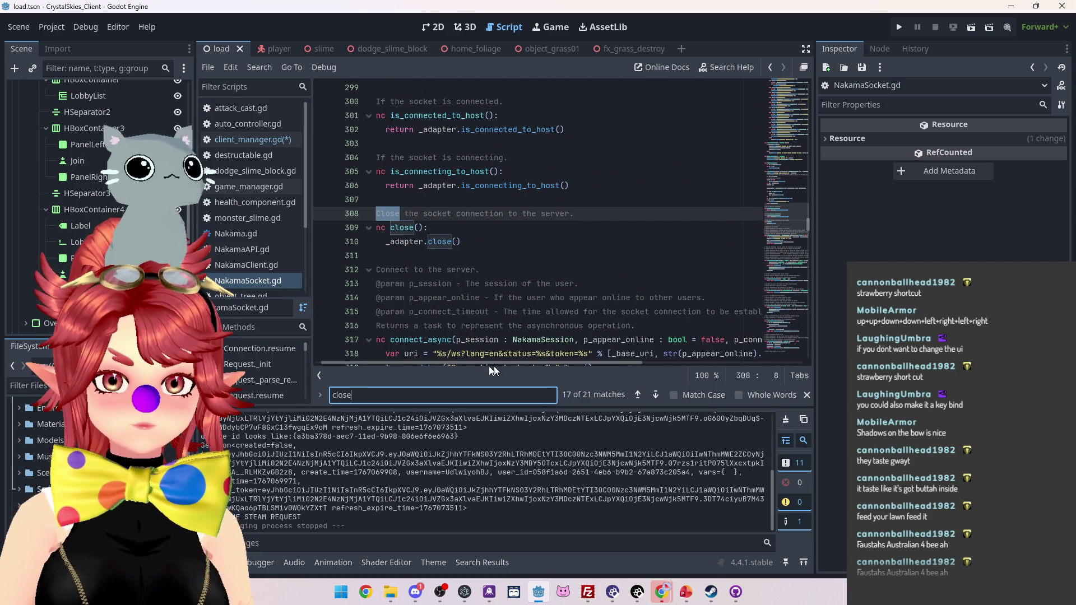
pyautogui.moveTo(441, 362); pyautogui.dragTo(372, 352)
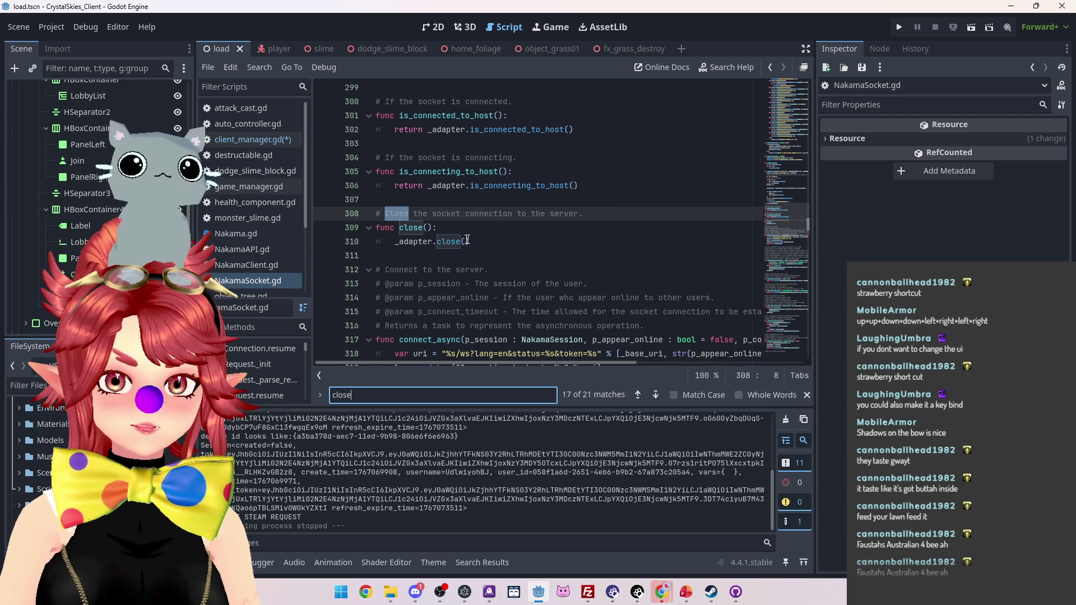
pyautogui.click(657, 395)
pyautogui.click(656, 395)
pyautogui.click(656, 395)
pyautogui.click(656, 395)
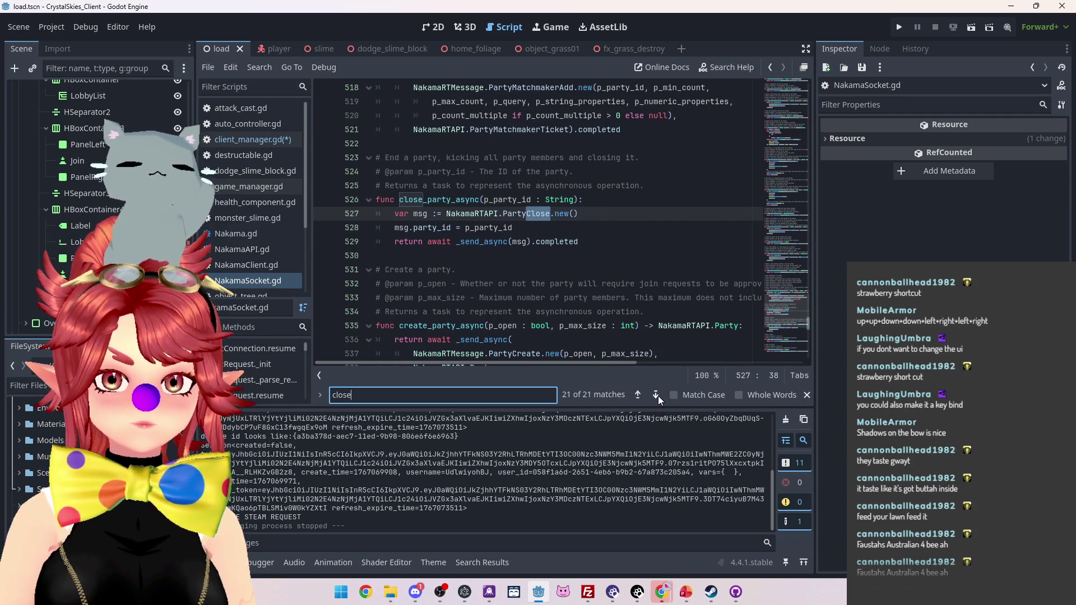
pyautogui.click(657, 396)
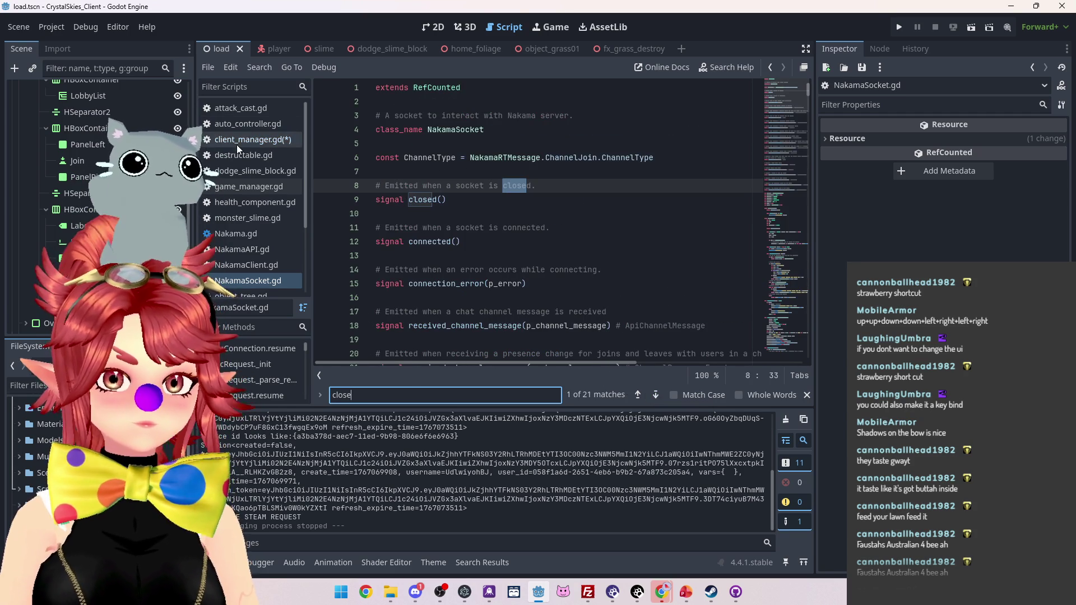
# - Change socket.CloseAsync() to socket.close() in client_manager.gd and save
pyautogui.click(253, 139)
pyautogui.scroll(-11, 466, 279)
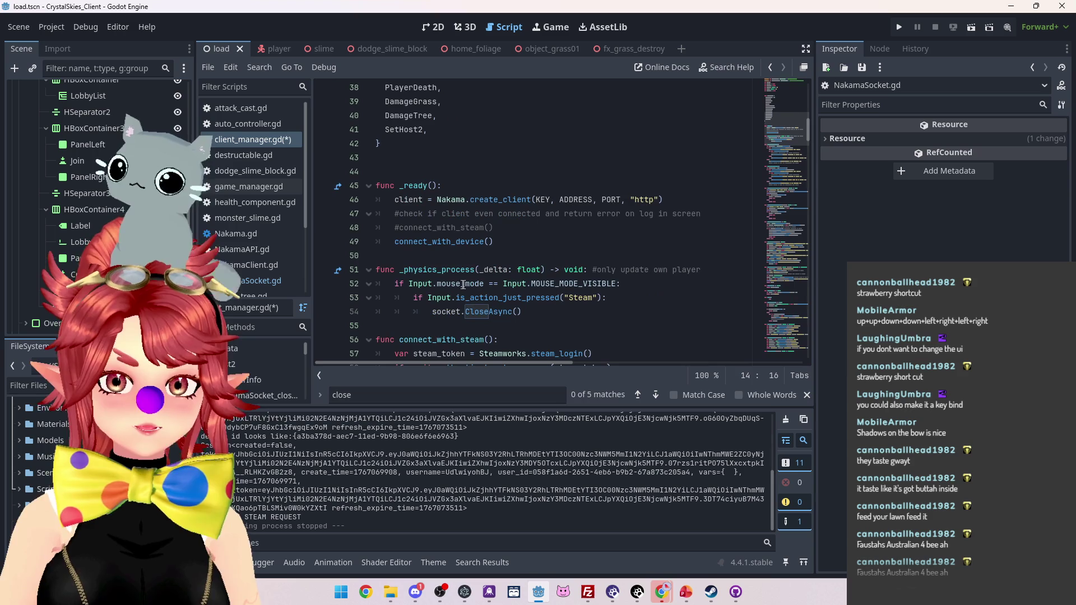
pyautogui.moveTo(524, 311); pyautogui.dragTo(473, 298)
pyautogui.doubleClick(476, 312)
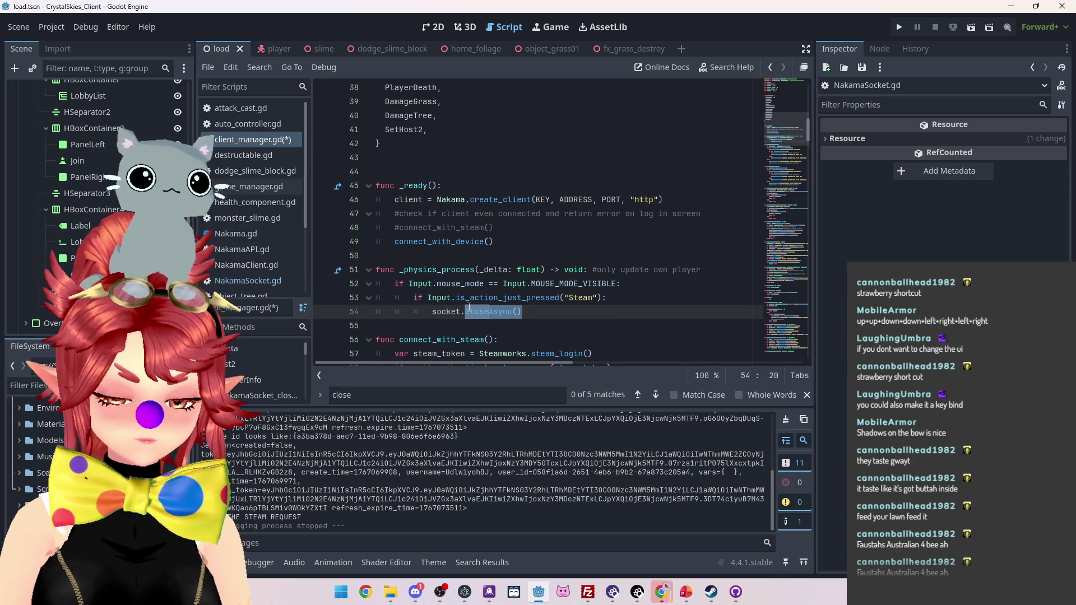
pyautogui.write('close')
pyautogui.scroll(-2, 504, 252)
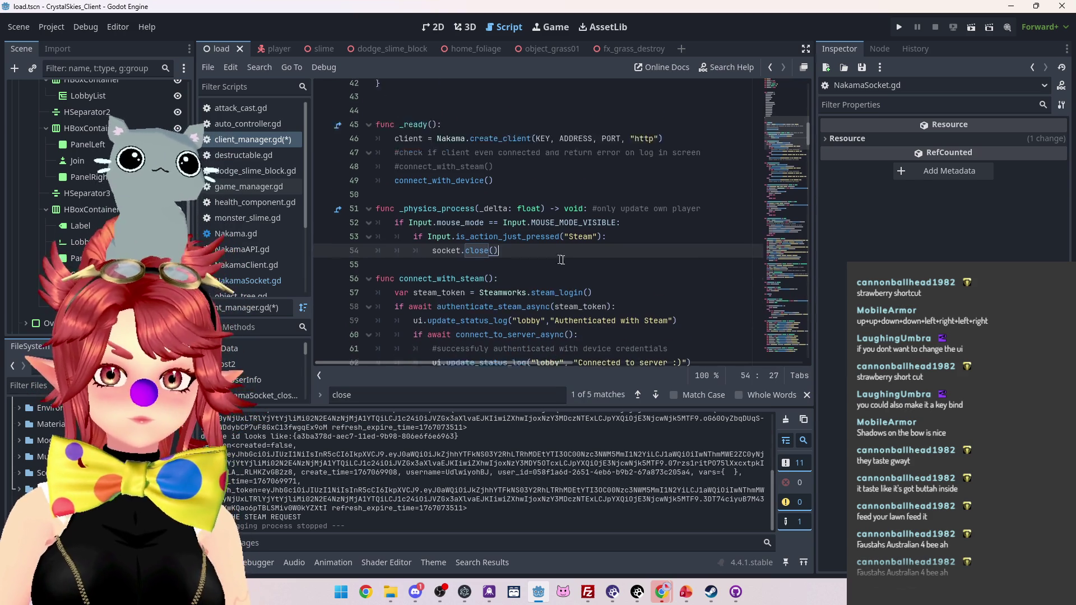
pyautogui.click(512, 270)
pyautogui.click(569, 226)
pyautogui.hotkey('ctrl', 's')
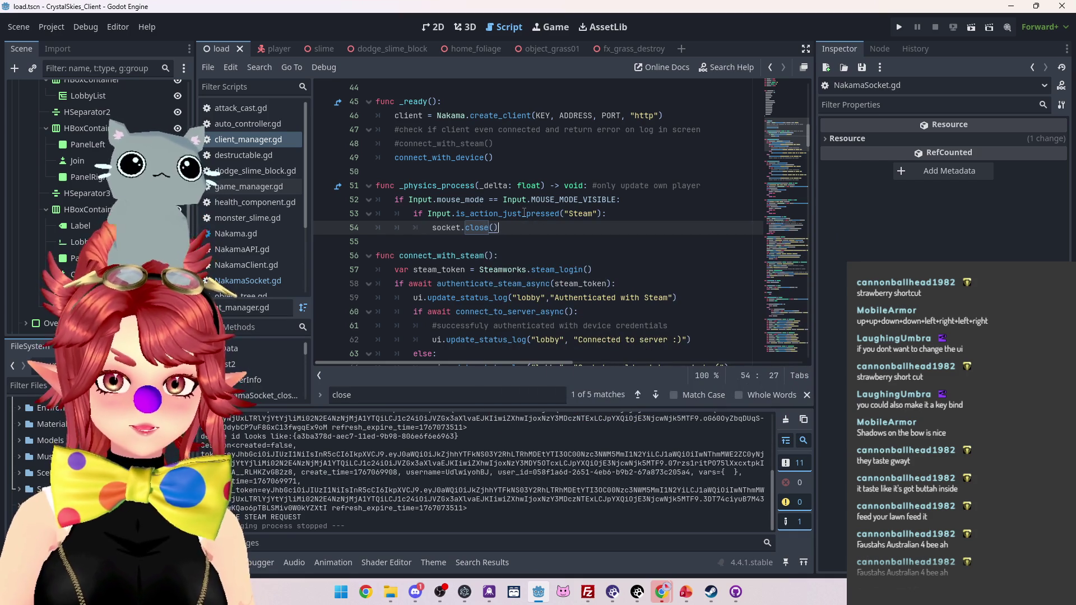
# - Add connect_with_steam() below socket.close(), remove the commented connect_with_steam line, and save
pyautogui.press('Return')
pyautogui.moveTo(492, 143); pyautogui.dragTo(399, 144)
pyautogui.hotkey('ctrl', 'c')
pyautogui.click(467, 240)
pyautogui.hotkey('ctrl', 'v')
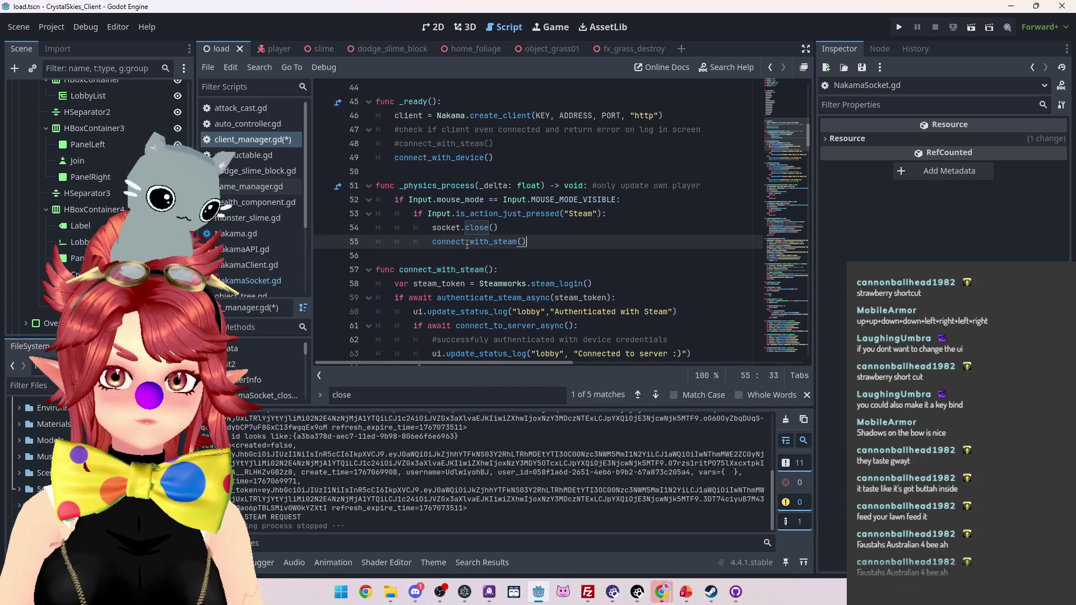
pyautogui.click(512, 148)
pyautogui.hotkey('ctrl', 'x')
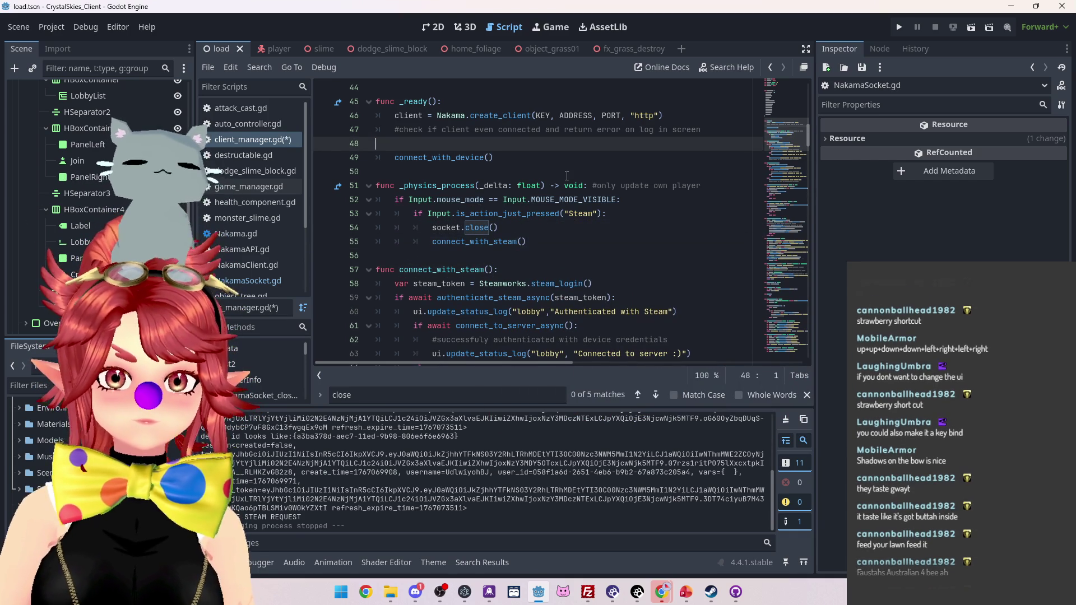
pyautogui.click(576, 216)
pyautogui.hotkey('ctrl', 's')
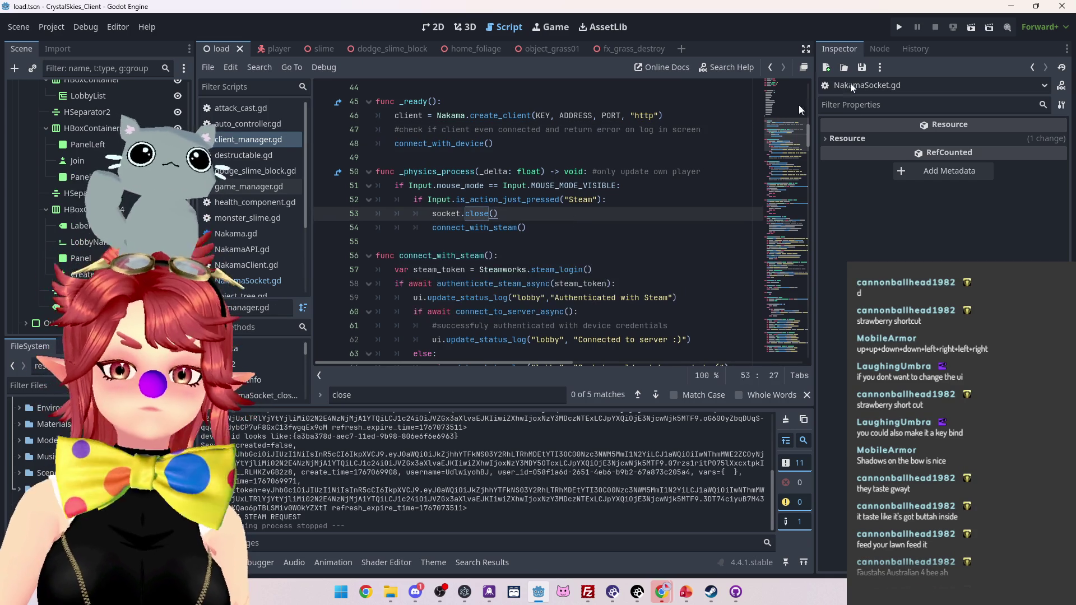
pyautogui.click(901, 27)
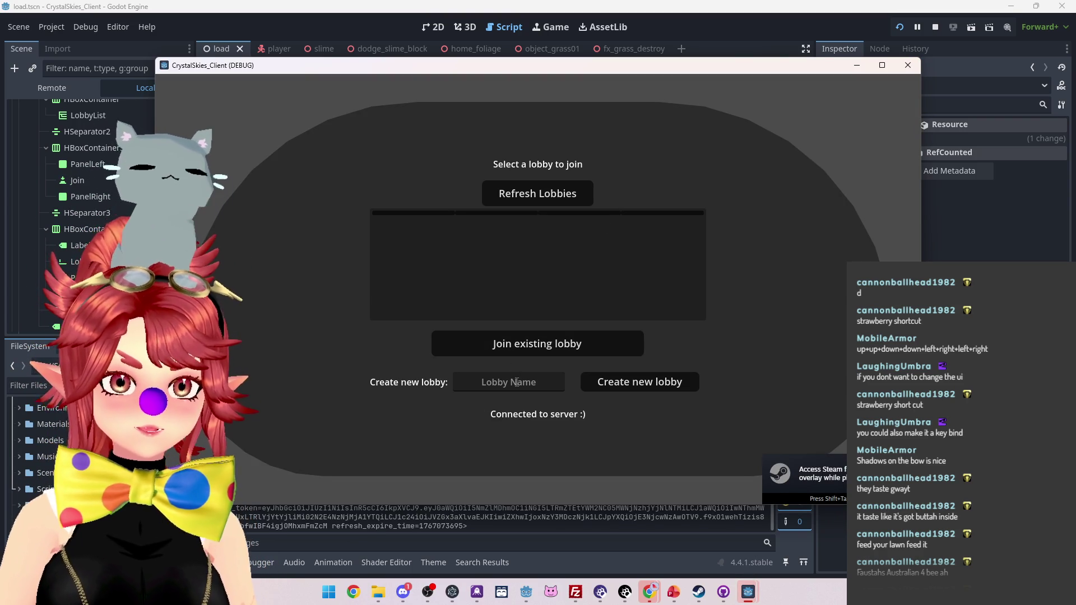
# - Create a lobby named 'df', refresh the lobby list and join the listed lobby
pyautogui.write('asdf')
pyautogui.click(589, 384)
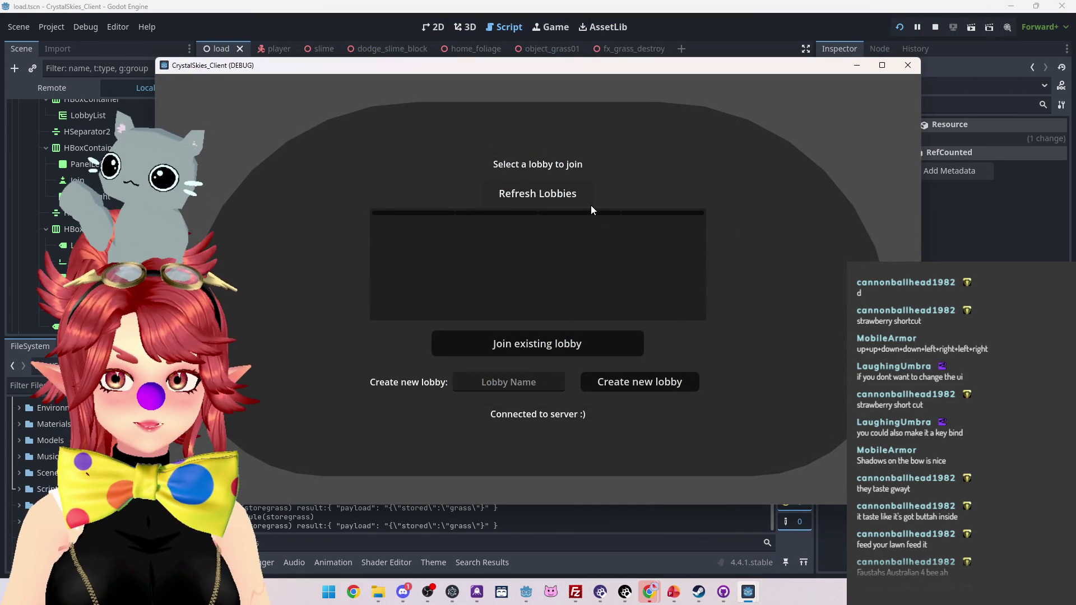
pyautogui.click(547, 194)
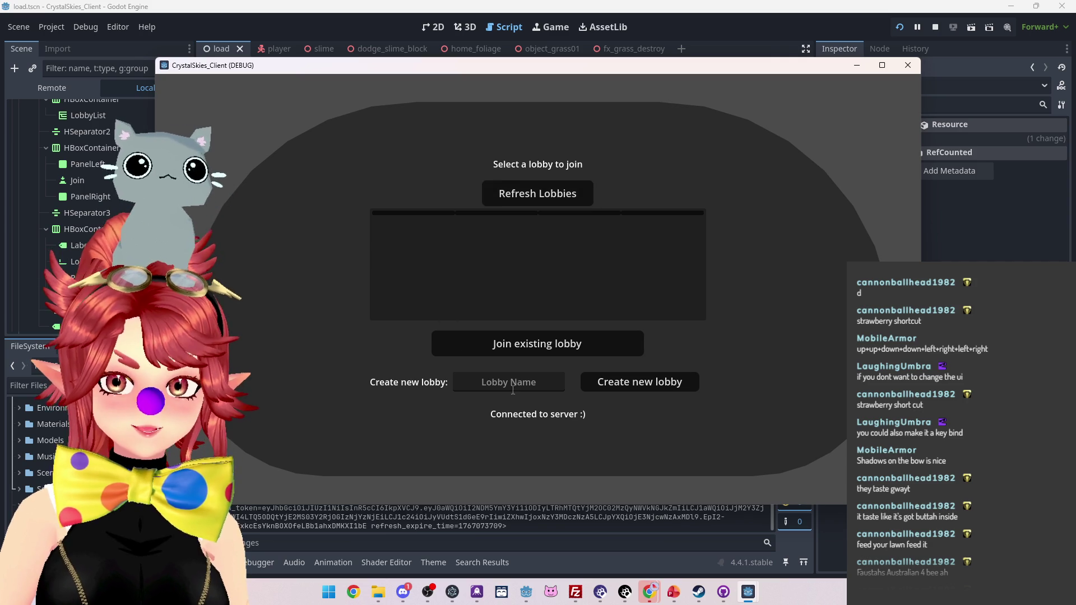
pyautogui.click(546, 240)
pyautogui.click(516, 335)
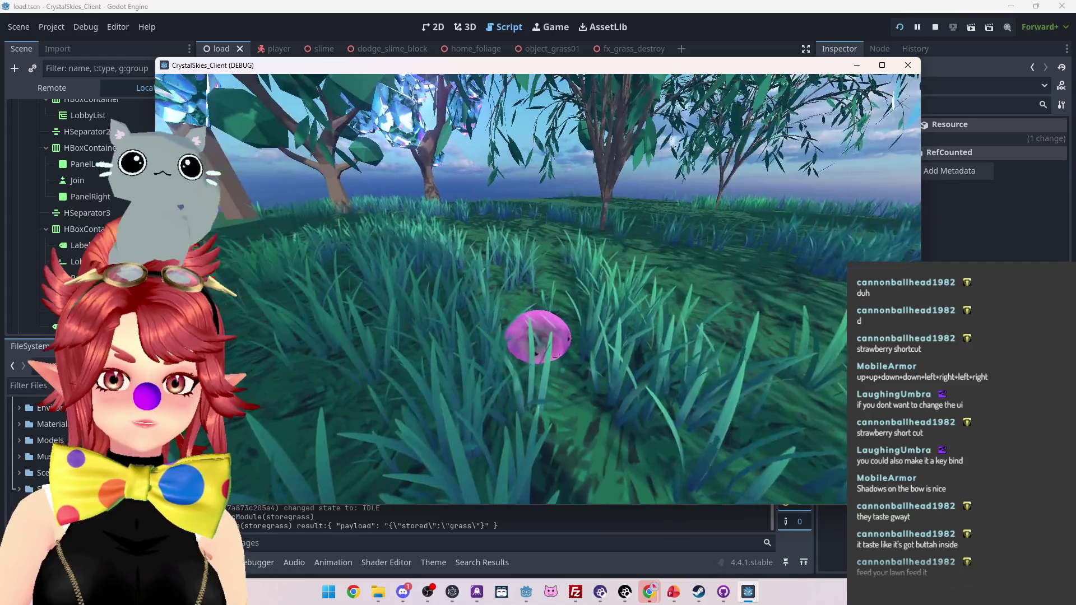
# - Walk the player to the slimes, start the Dodge Slime battle, then stop the game and save
pyautogui.press('w')
pyautogui.press('d')
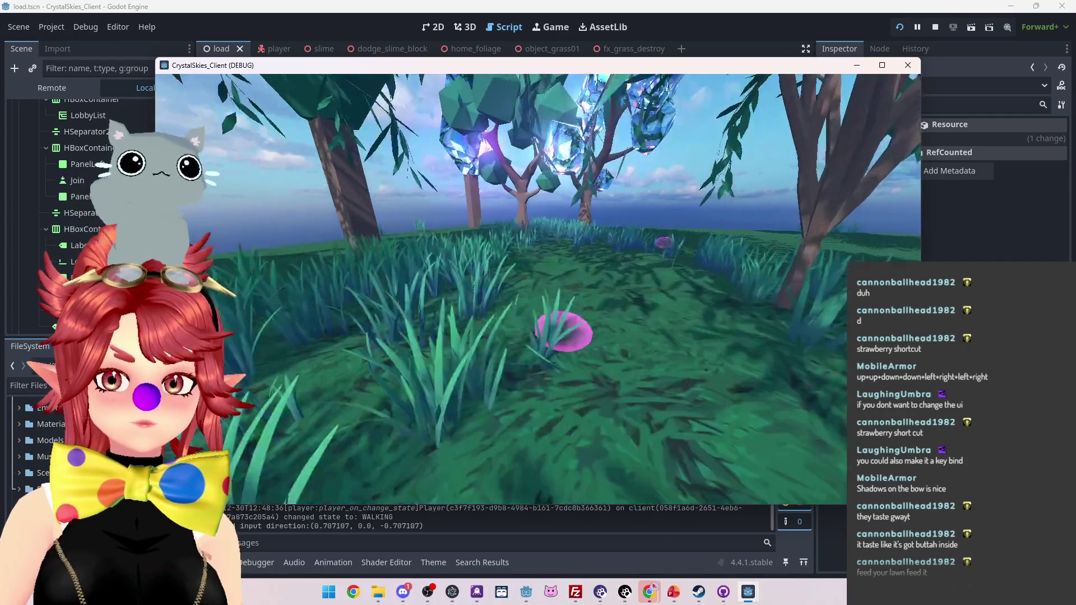
pyautogui.press('w')
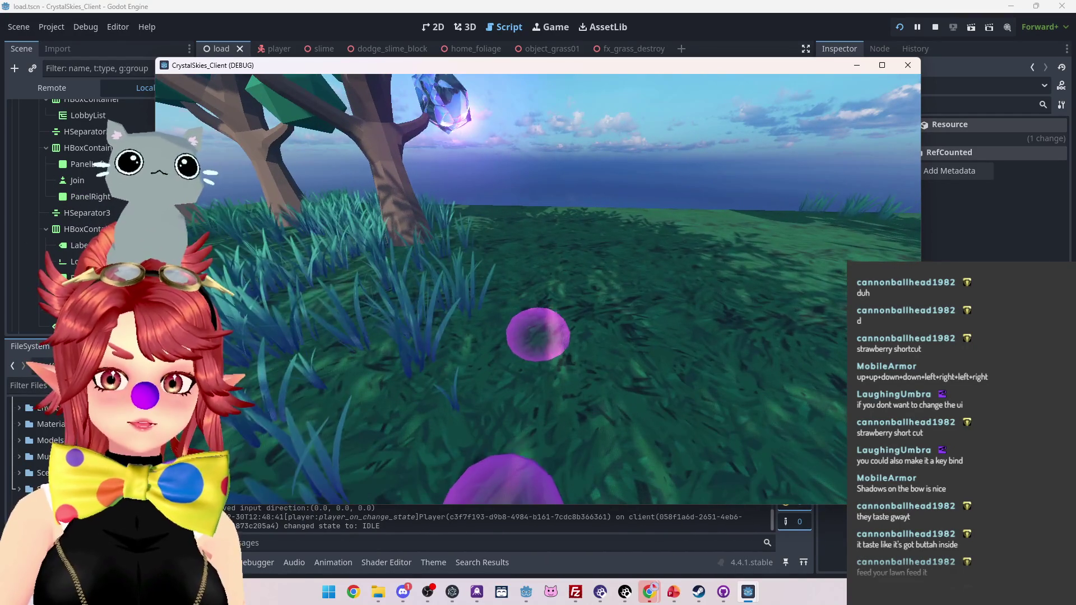
pyautogui.press('Escape')
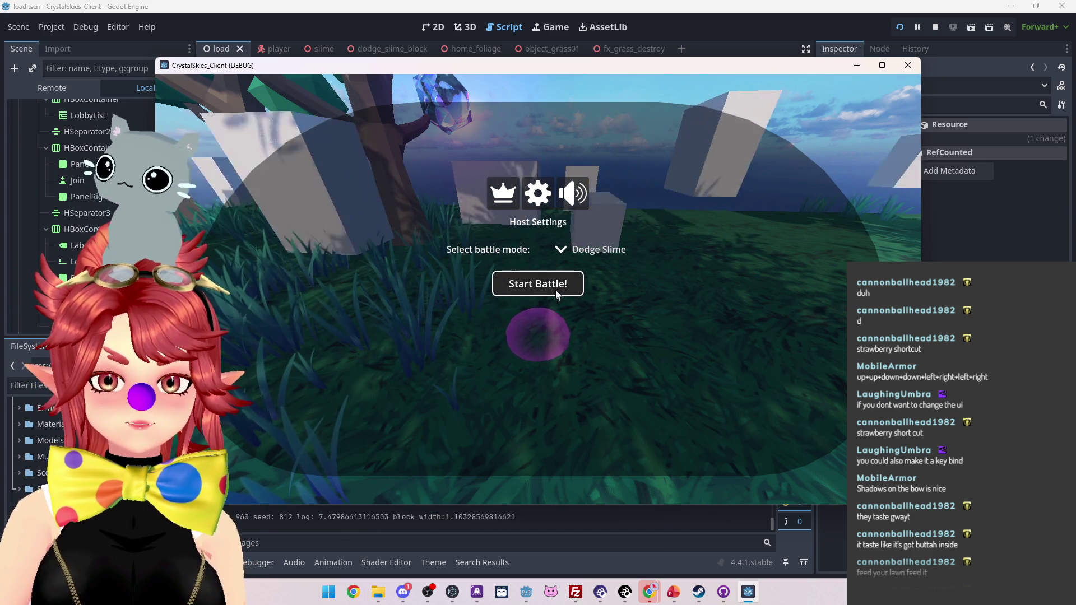
pyautogui.click(556, 288)
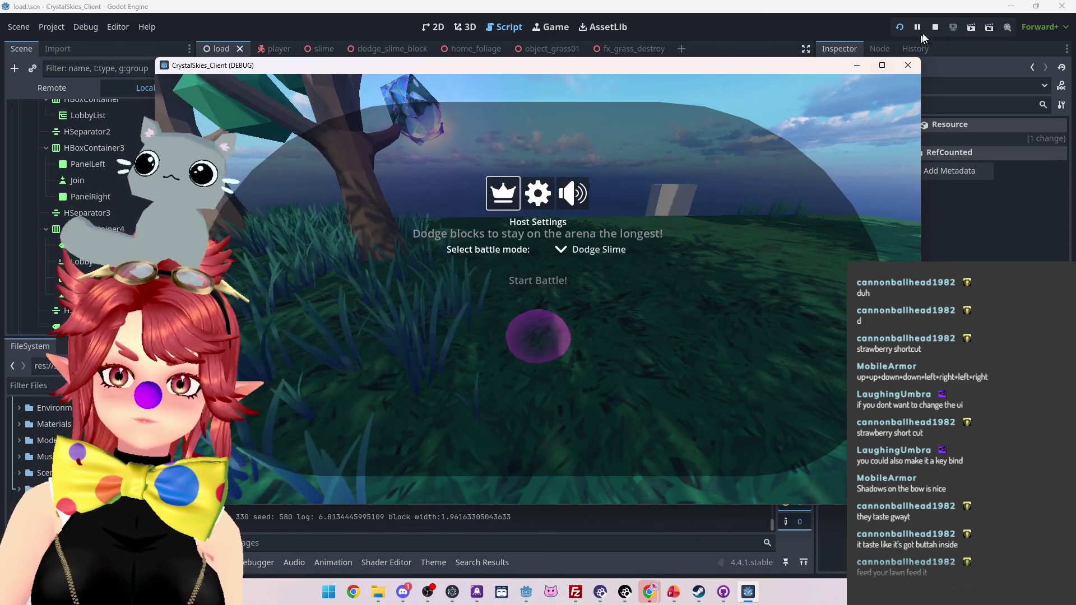
pyautogui.click(933, 28)
pyautogui.hotkey('ctrl', 's')
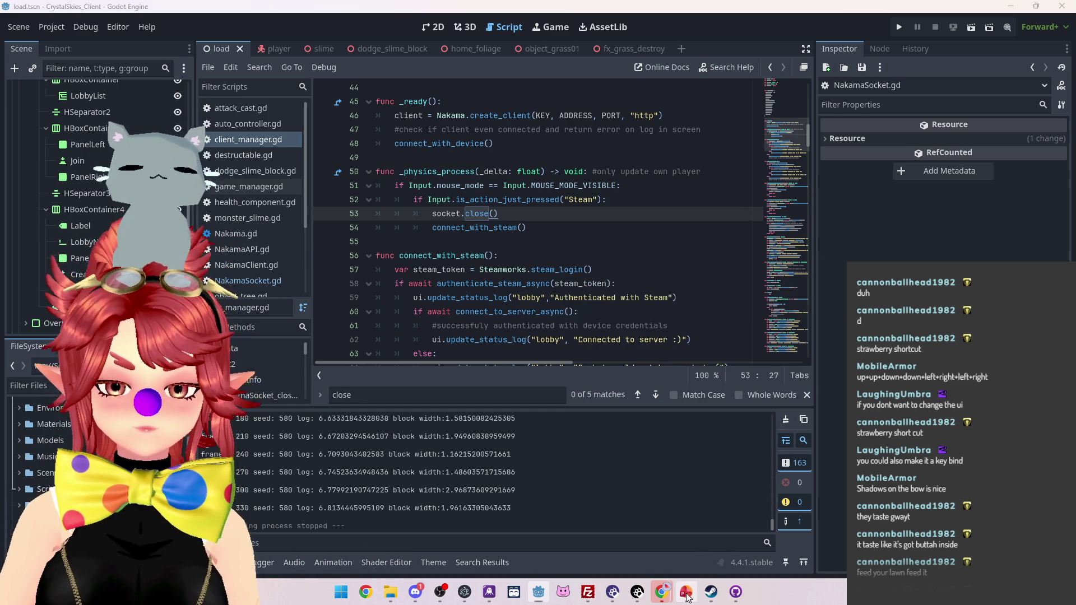
# - Switch to PowerPoint and browse the to-do slides to the Version 0.1.4 slide
pyautogui.hotkey('alt', 'Tab')
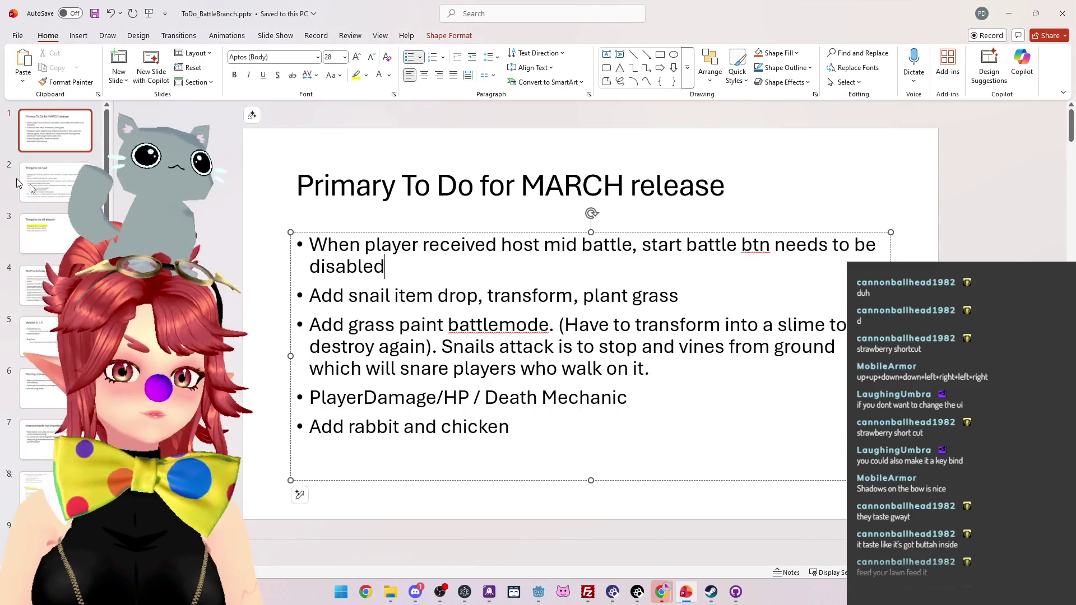
pyautogui.click(54, 185)
pyautogui.click(56, 240)
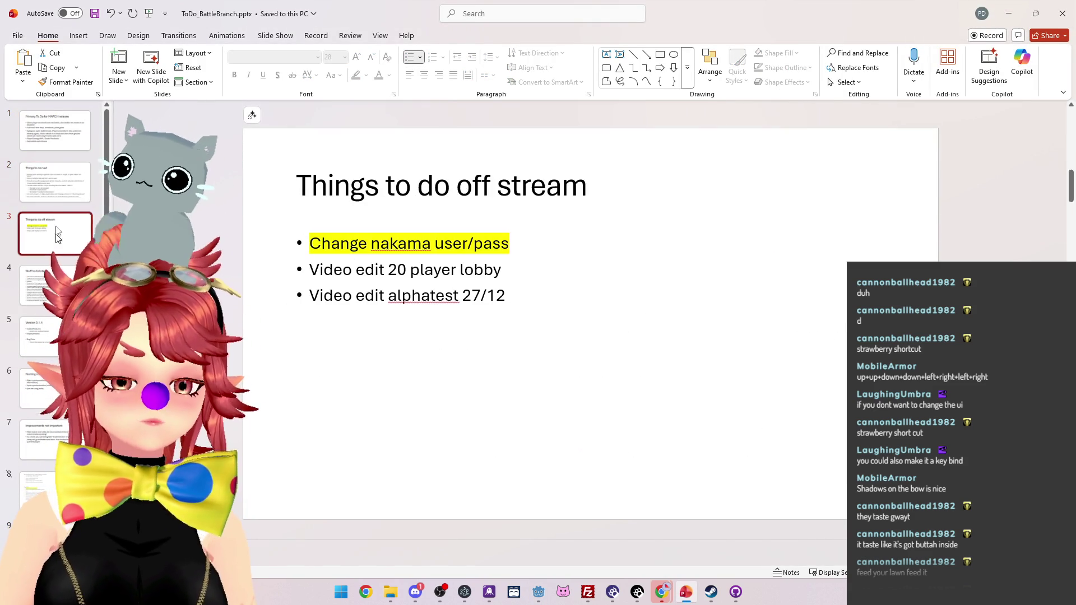
pyautogui.click(51, 193)
pyautogui.click(53, 228)
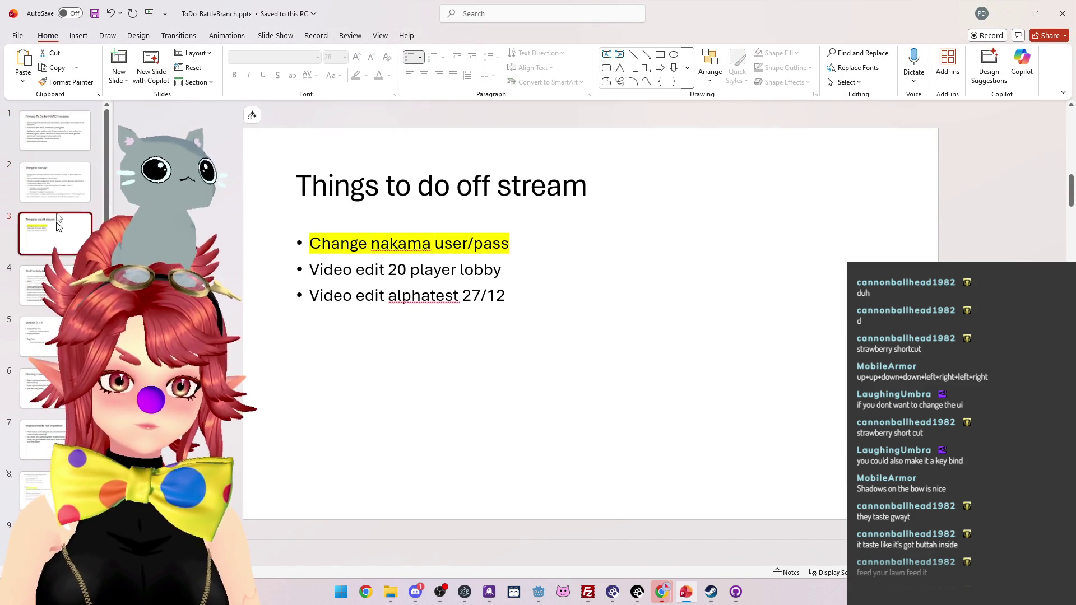
pyautogui.click(39, 336)
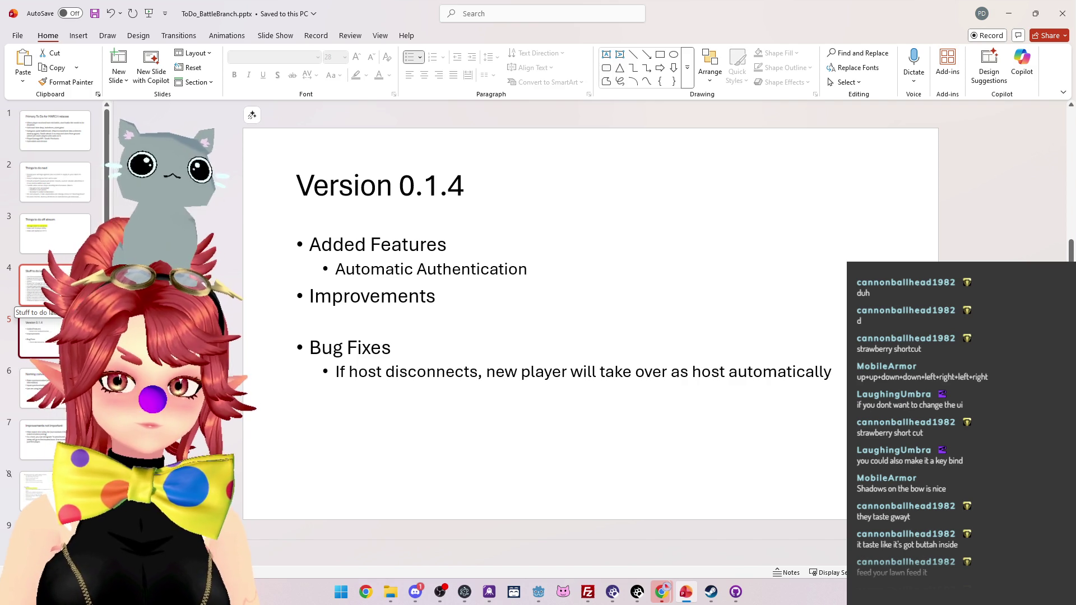
# - Change the line to 'Automatic Device Authentication (Ready for Steam Auth)'
pyautogui.tripleClick(503, 273)
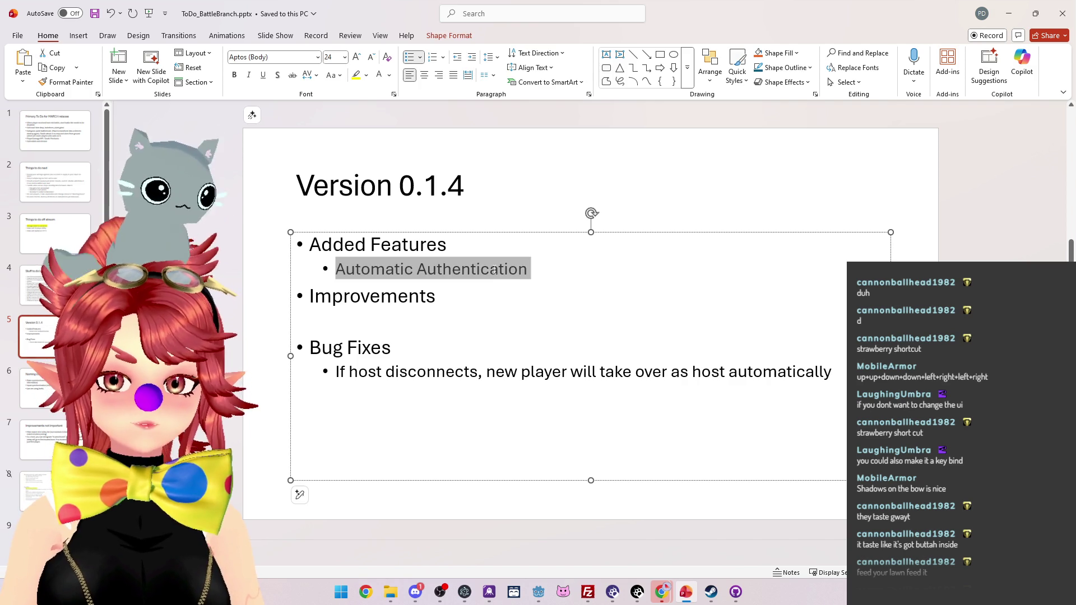
pyautogui.click(504, 271)
pyautogui.click(417, 271)
pyautogui.write('Device')
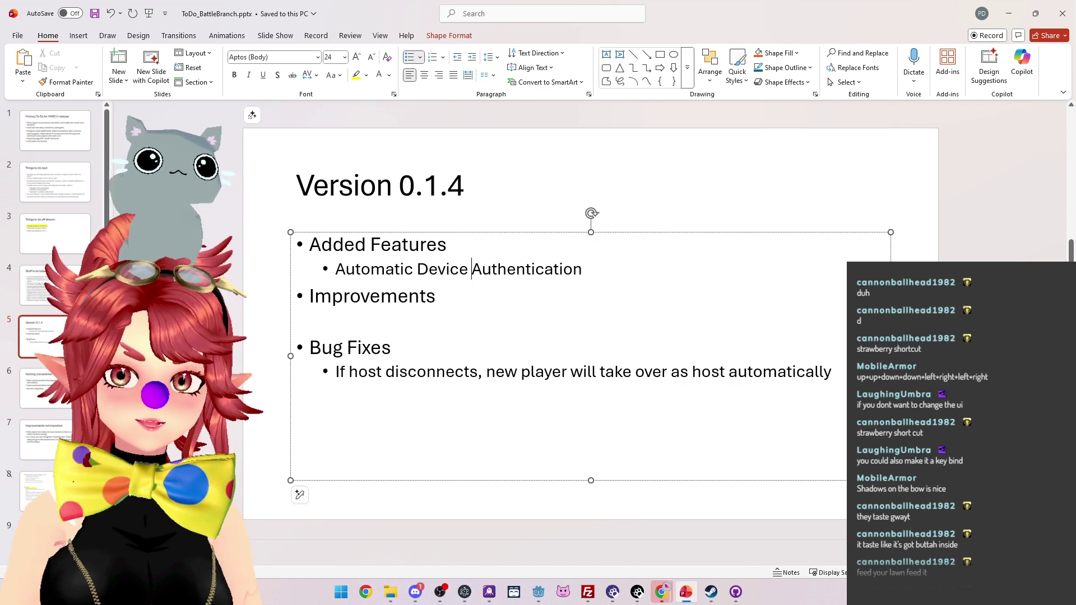
pyautogui.click(589, 263)
pyautogui.write('(Ready f')
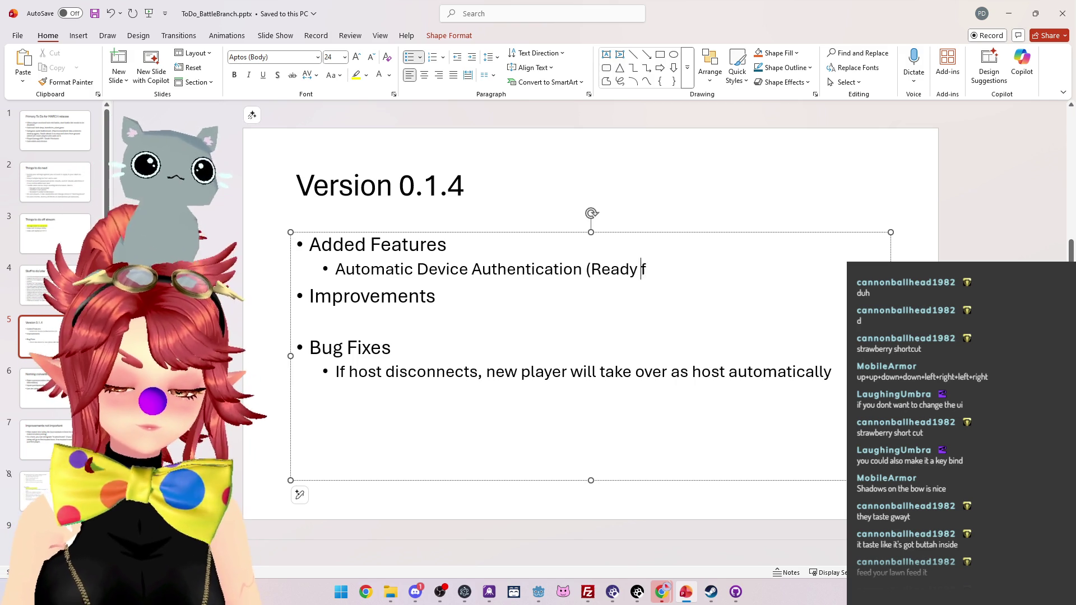
pyautogui.write('Auth)')
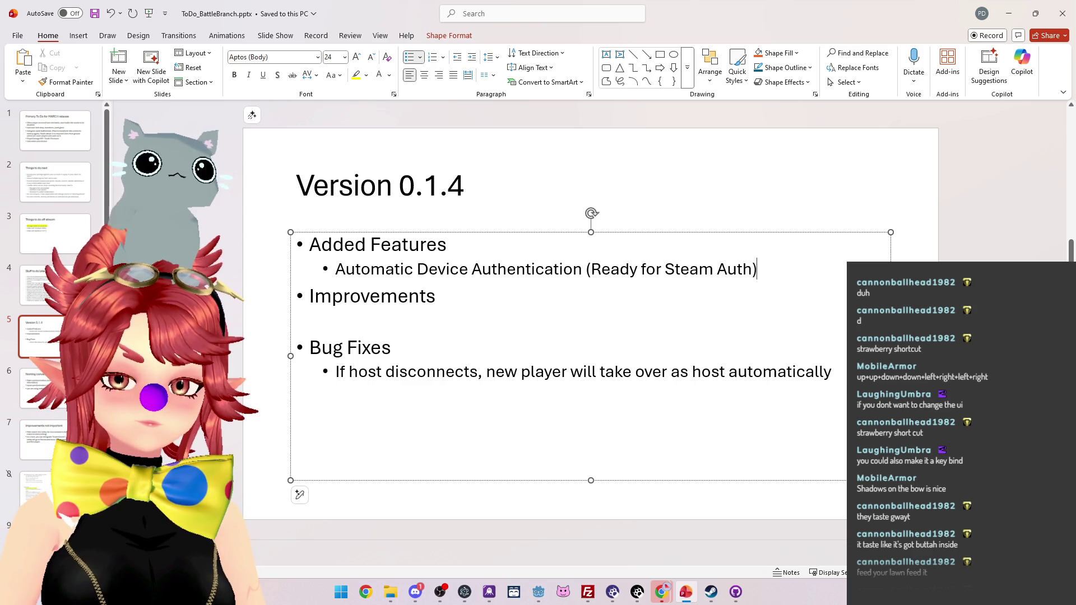
pyautogui.scroll(4, 463, 251)
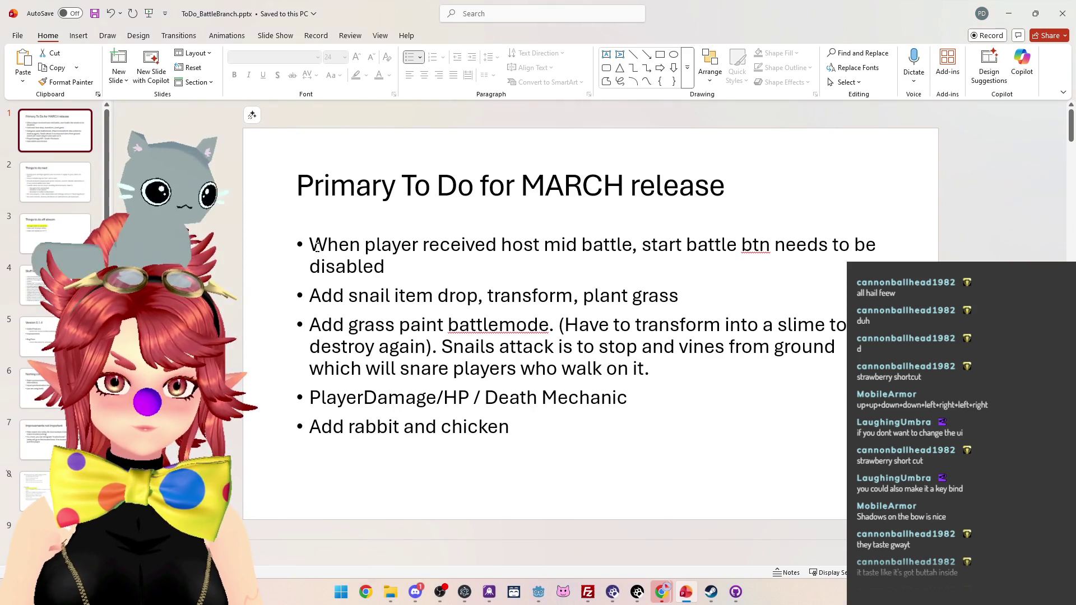
# - Select 'snail item drop' in the second bullet of the March to-do list
pyautogui.click(378, 275)
pyautogui.moveTo(349, 295); pyautogui.dragTo(583, 296)
pyautogui.moveTo(420, 262); pyautogui.dragTo(320, 250)
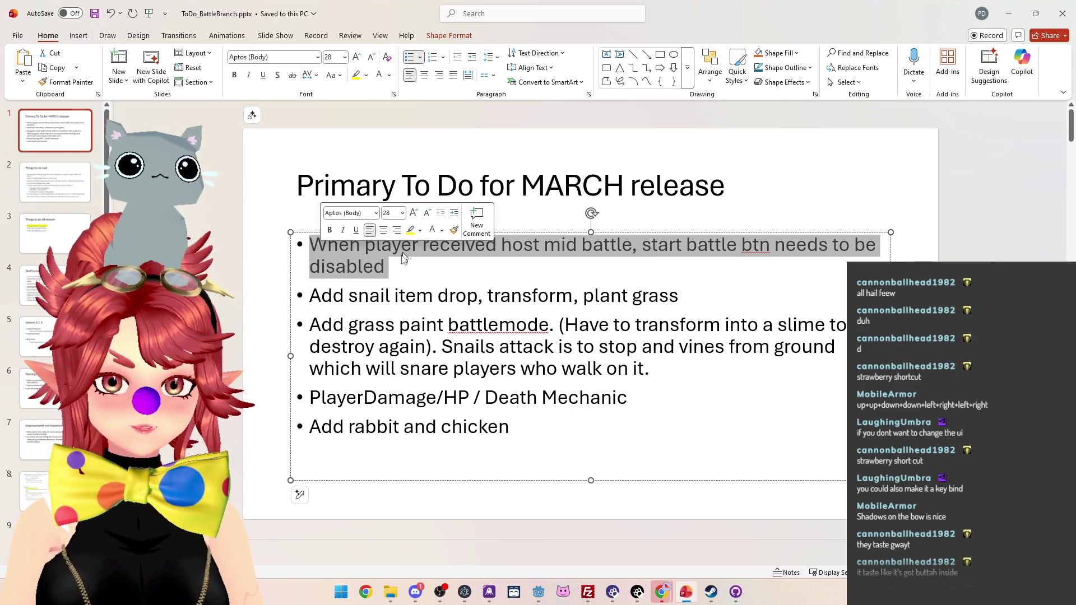
pyautogui.click(575, 329)
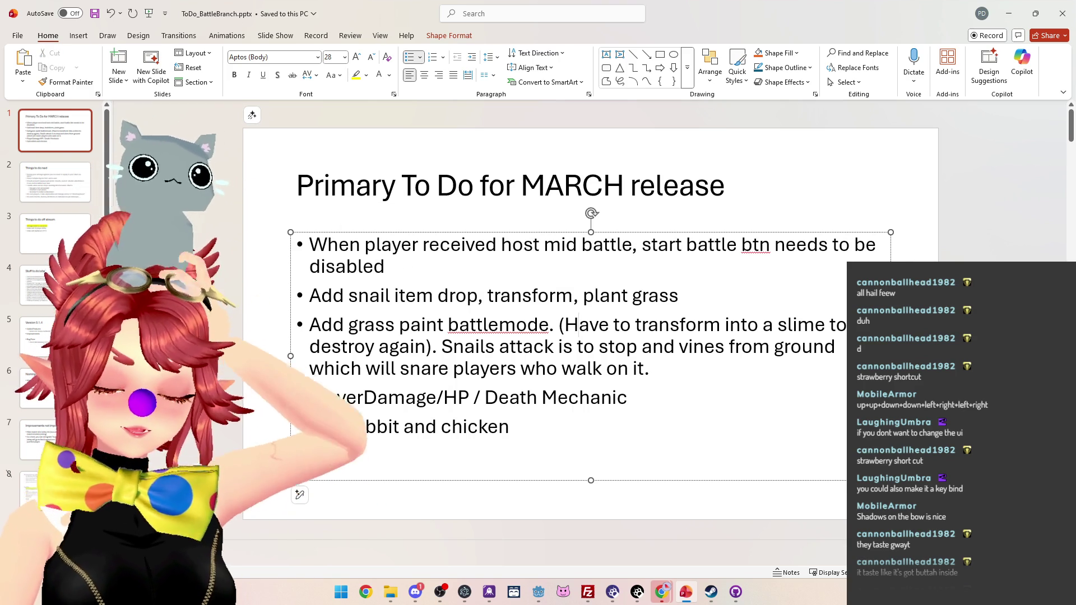
pyautogui.moveTo(349, 331); pyautogui.dragTo(487, 331)
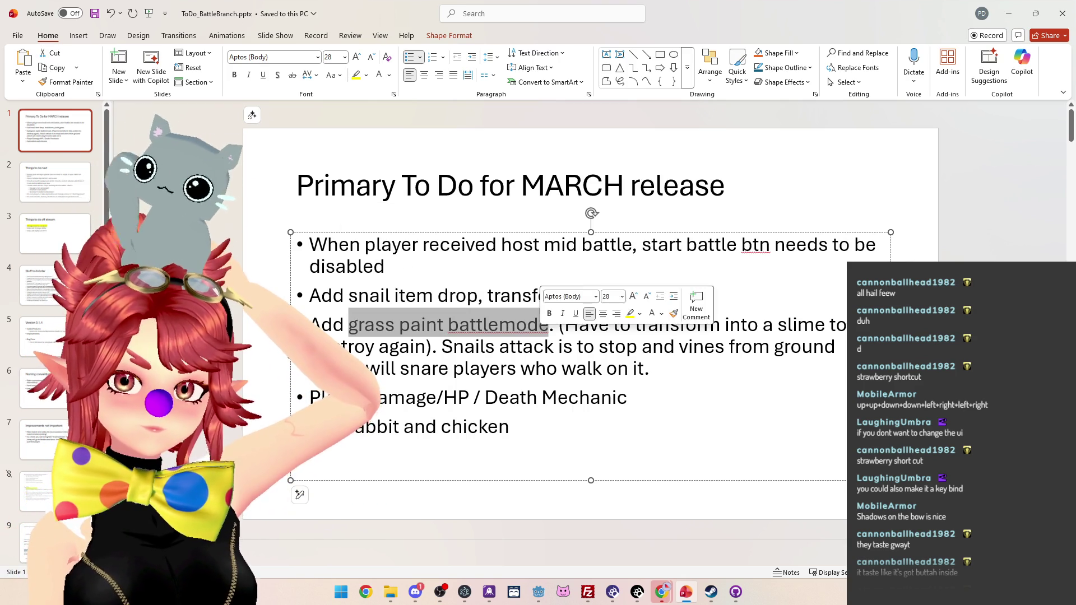
pyautogui.click(642, 347)
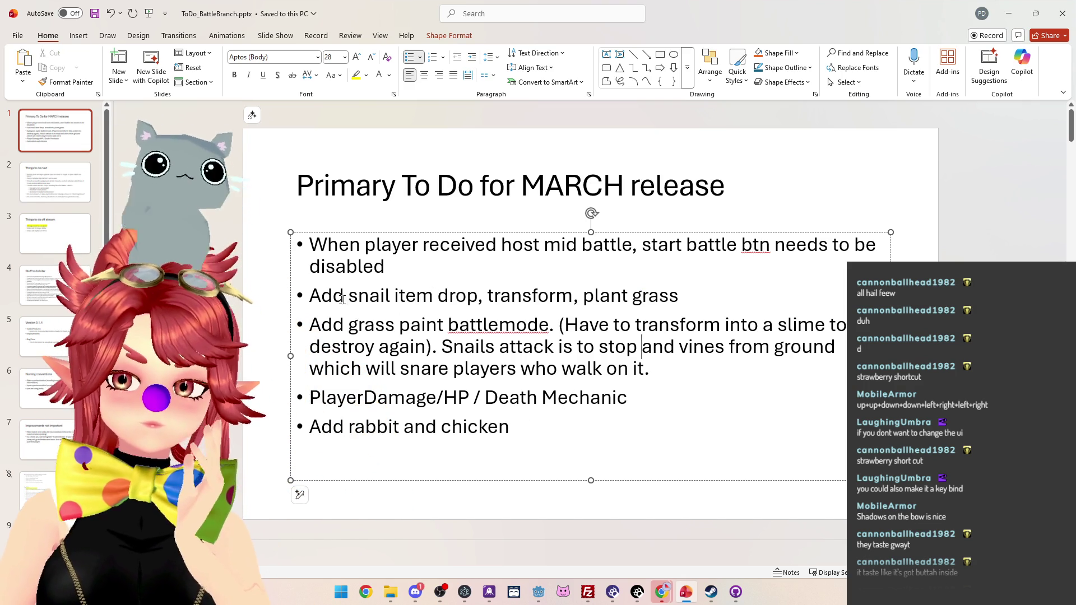
pyautogui.moveTo(308, 295)
pyautogui.mouseDown()
pyautogui.moveTo(632, 295)
pyautogui.moveTo(723, 325)
pyautogui.mouseUp()
pyautogui.click(561, 368)
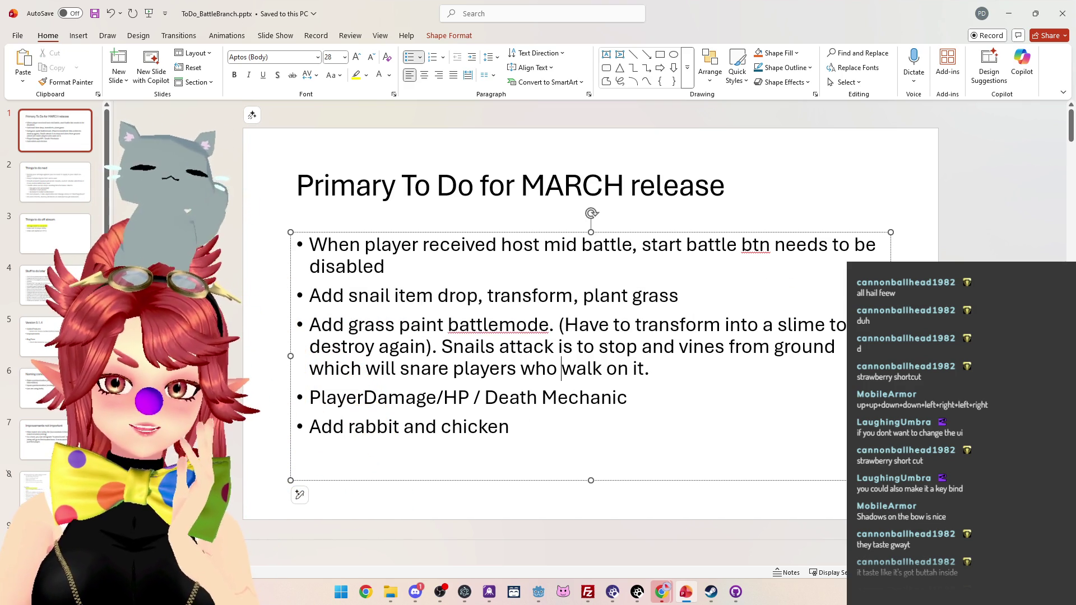
pyautogui.moveTo(340, 293); pyautogui.dragTo(469, 297)
pyautogui.click(396, 324)
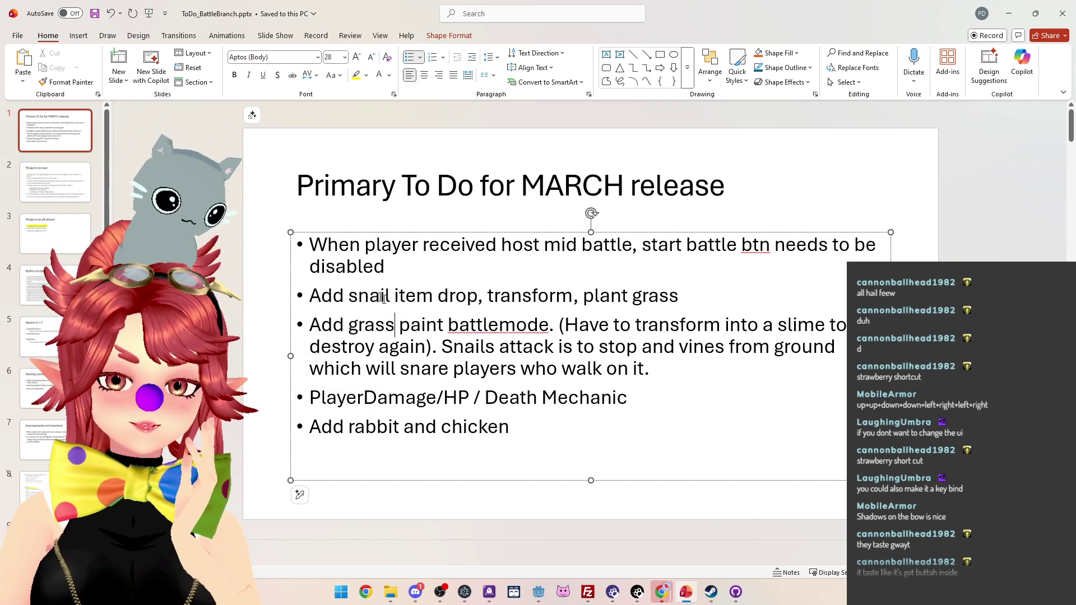
pyautogui.moveTo(383, 297); pyautogui.dragTo(474, 297)
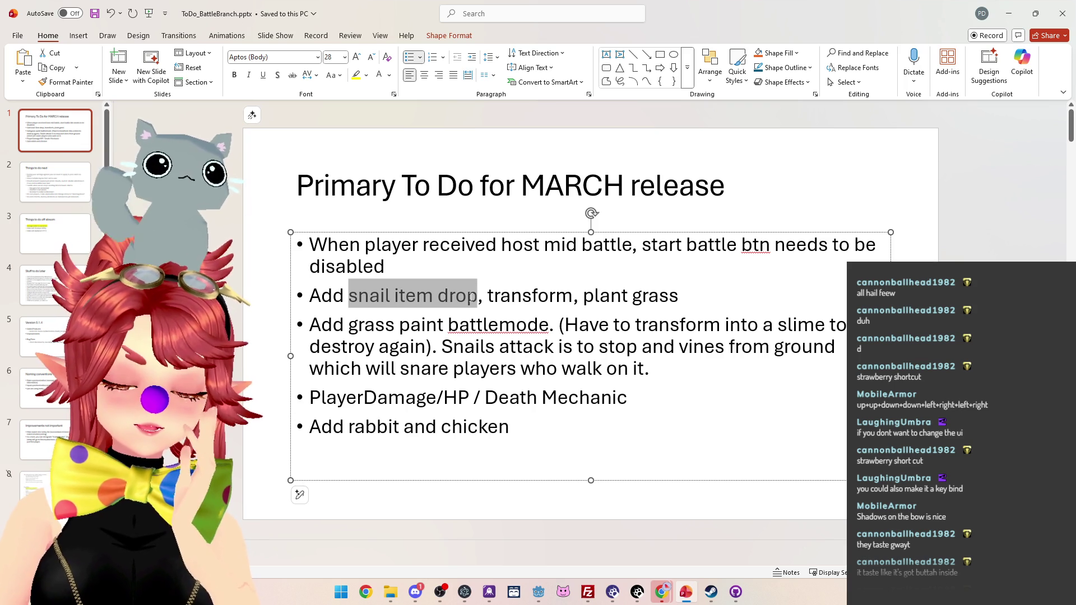
pyautogui.moveTo(474, 297); pyautogui.dragTo(471, 301)
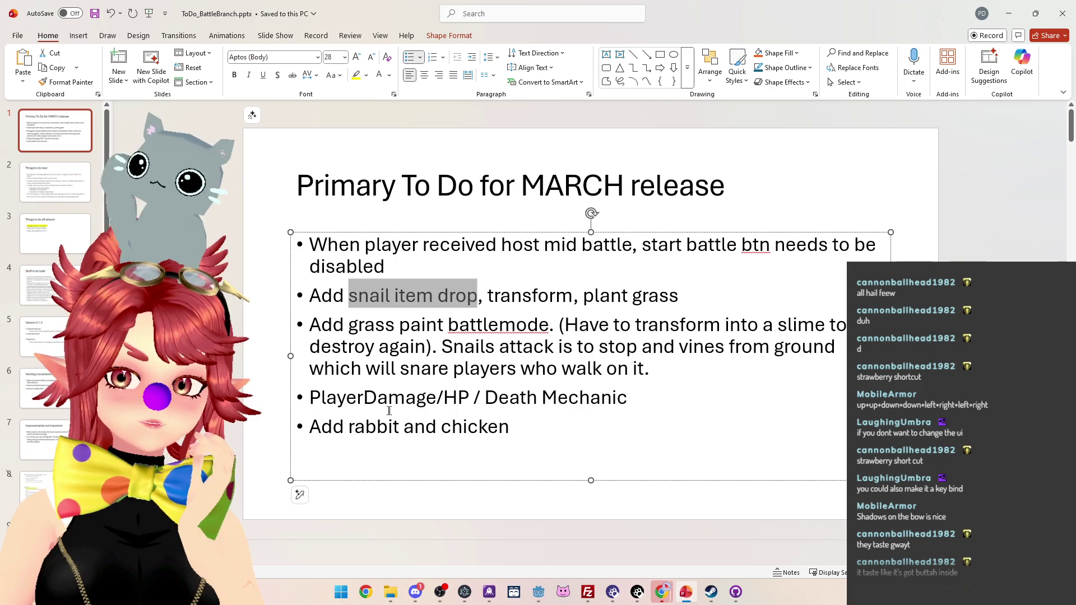
# - Highlight 'item drop' in yellow, then close PowerPoint
pyautogui.moveTo(561, 407); pyautogui.dragTo(311, 399)
pyautogui.click(348, 295)
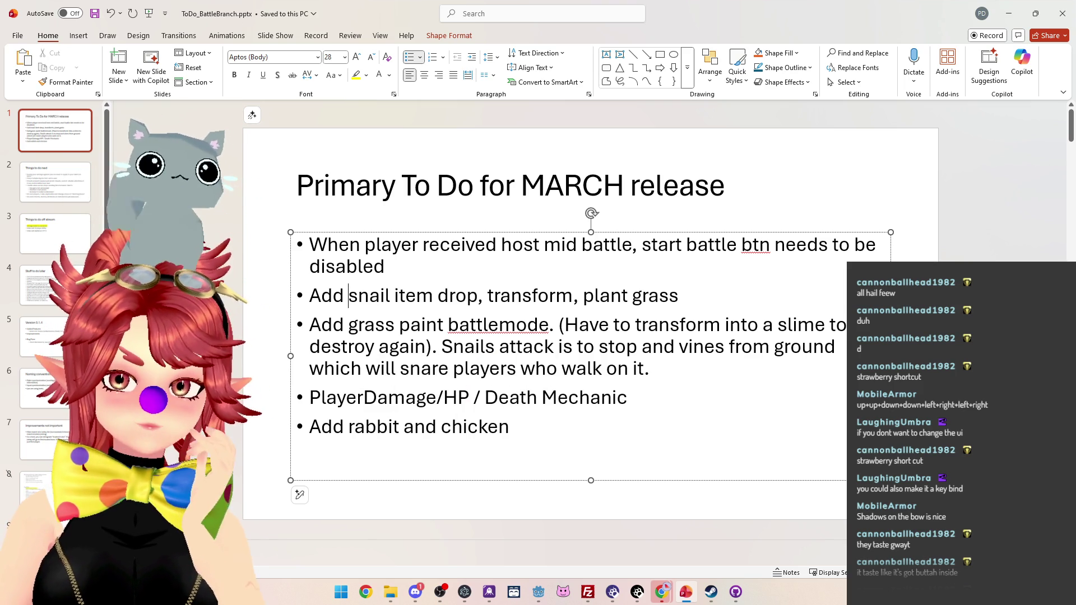
pyautogui.moveTo(348, 295); pyautogui.dragTo(480, 294)
pyautogui.click(388, 297)
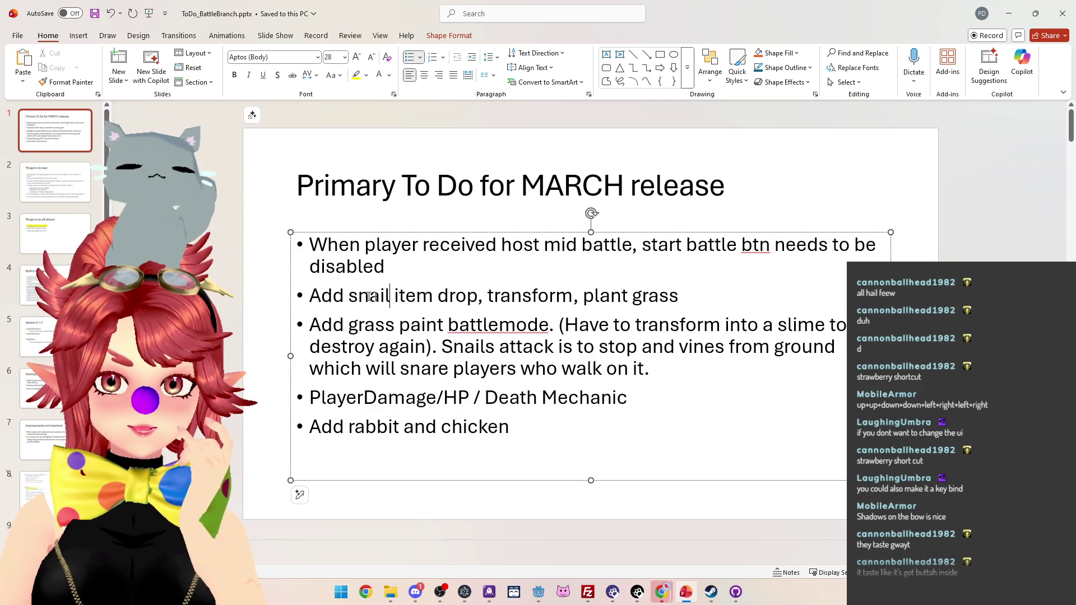
pyautogui.moveTo(311, 295); pyautogui.dragTo(464, 298)
pyautogui.click(471, 299)
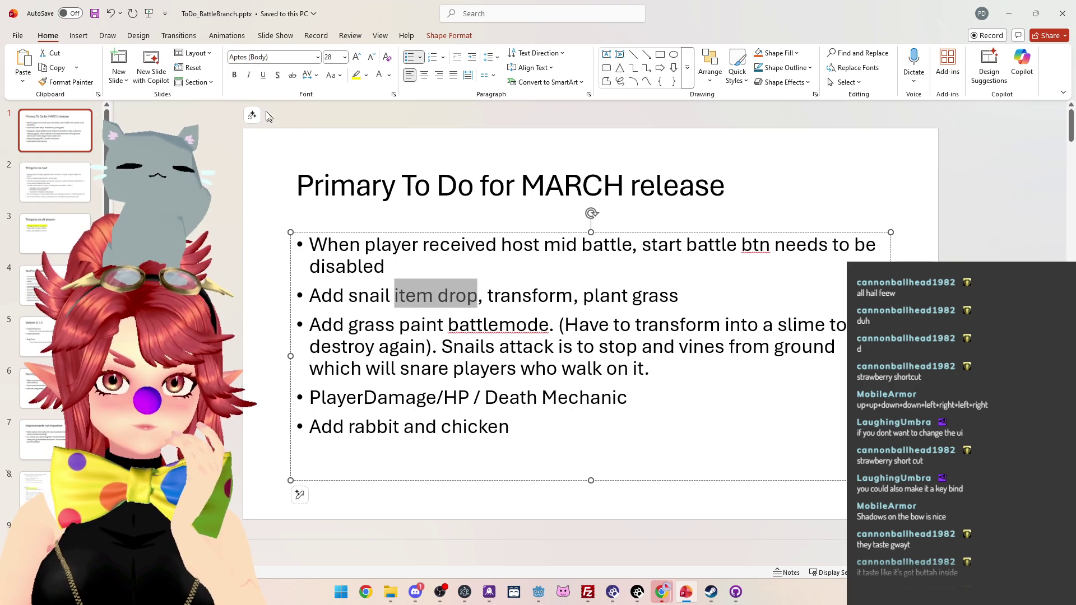
pyautogui.click(356, 75)
pyautogui.click(537, 369)
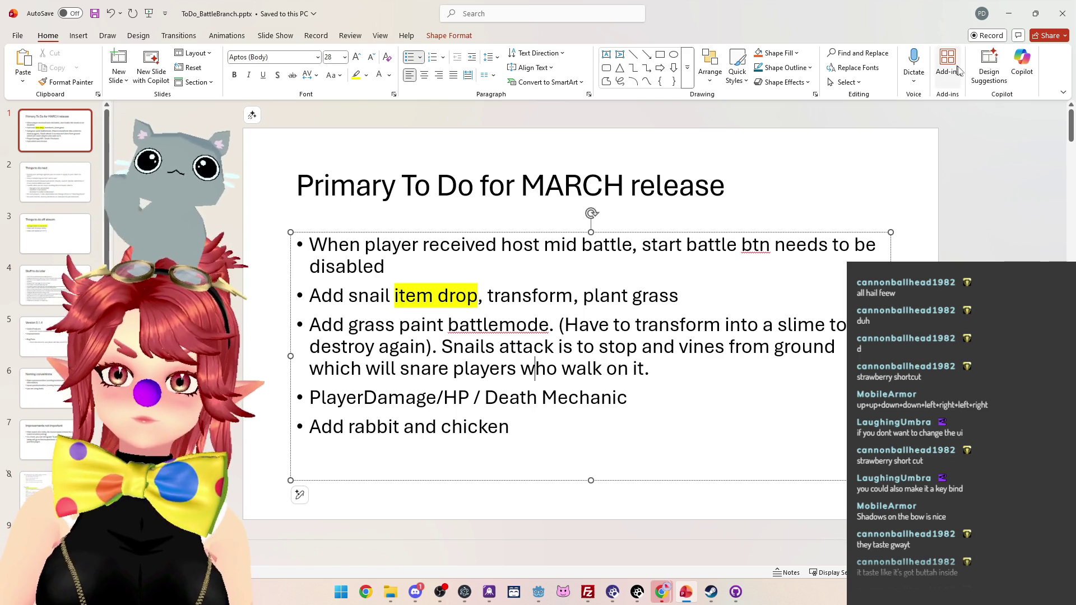
pyautogui.click(1062, 14)
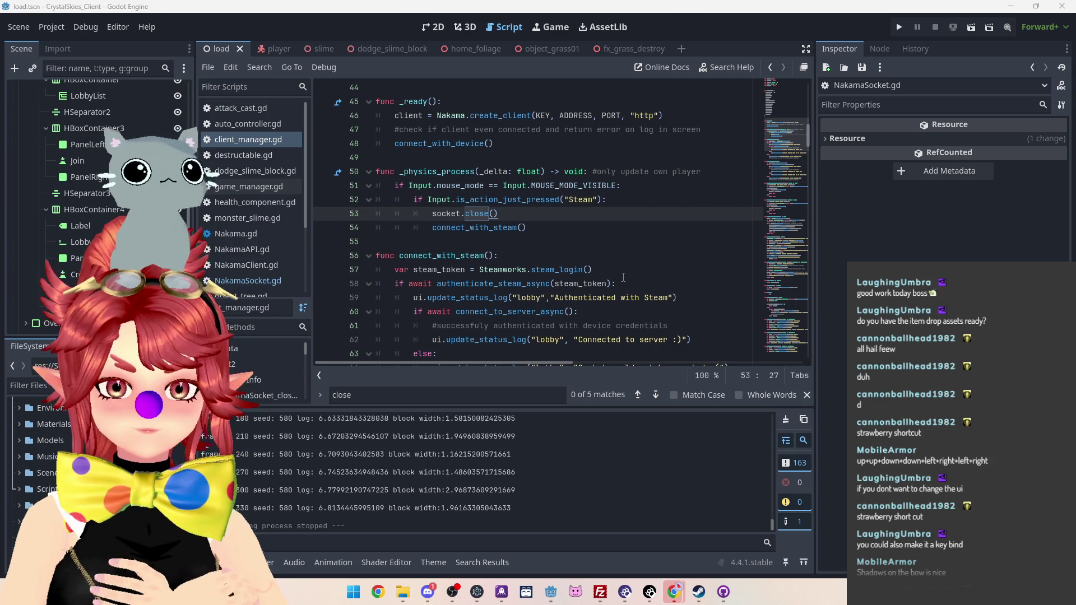
pyautogui.click(562, 201)
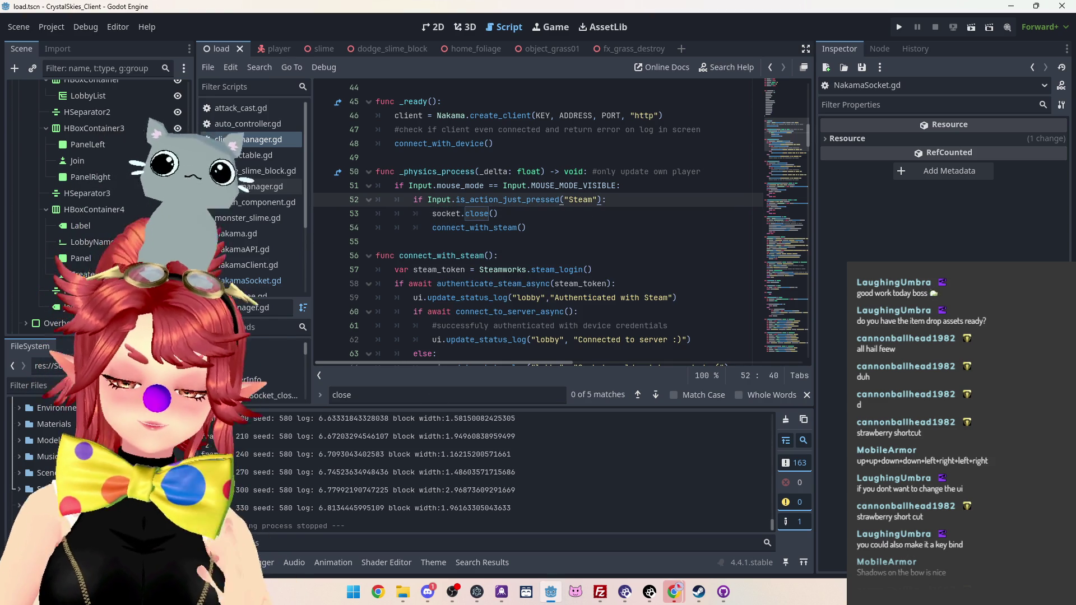
pyautogui.moveTo(699, 591)
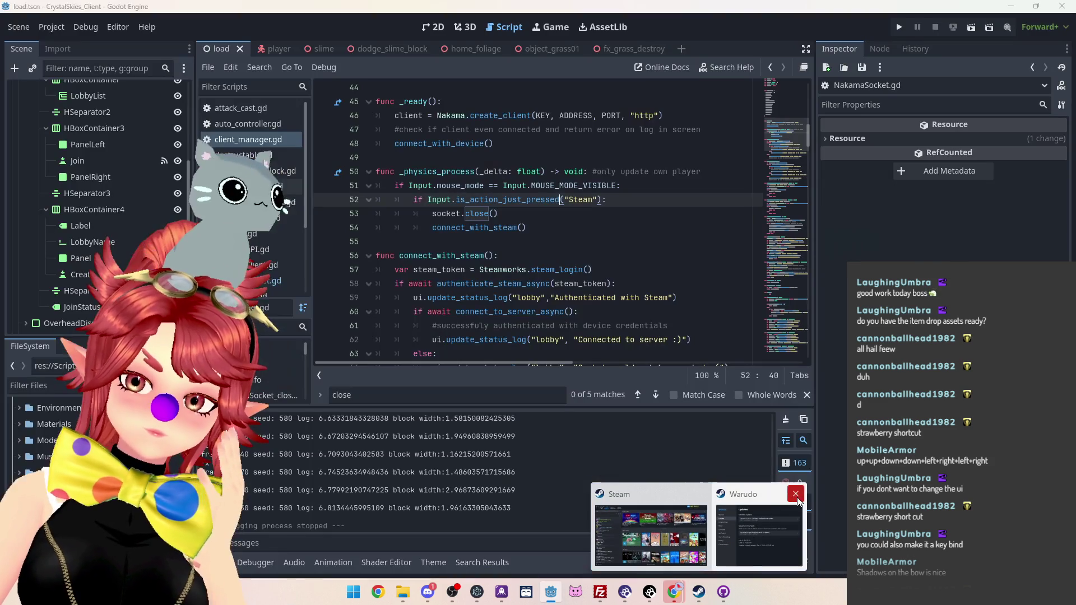
pyautogui.click(796, 494)
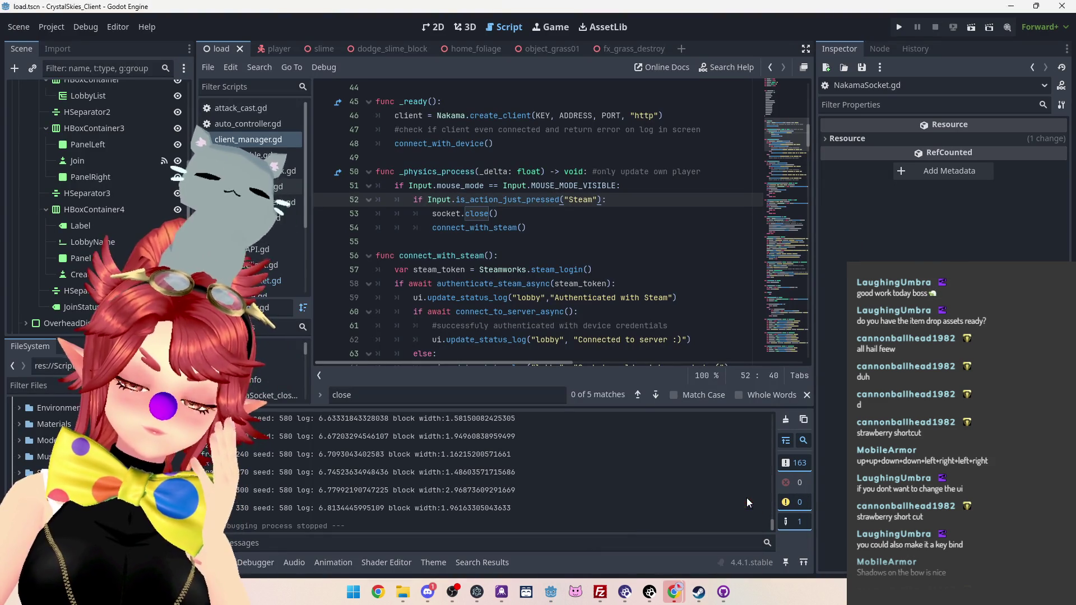
pyautogui.click(529, 251)
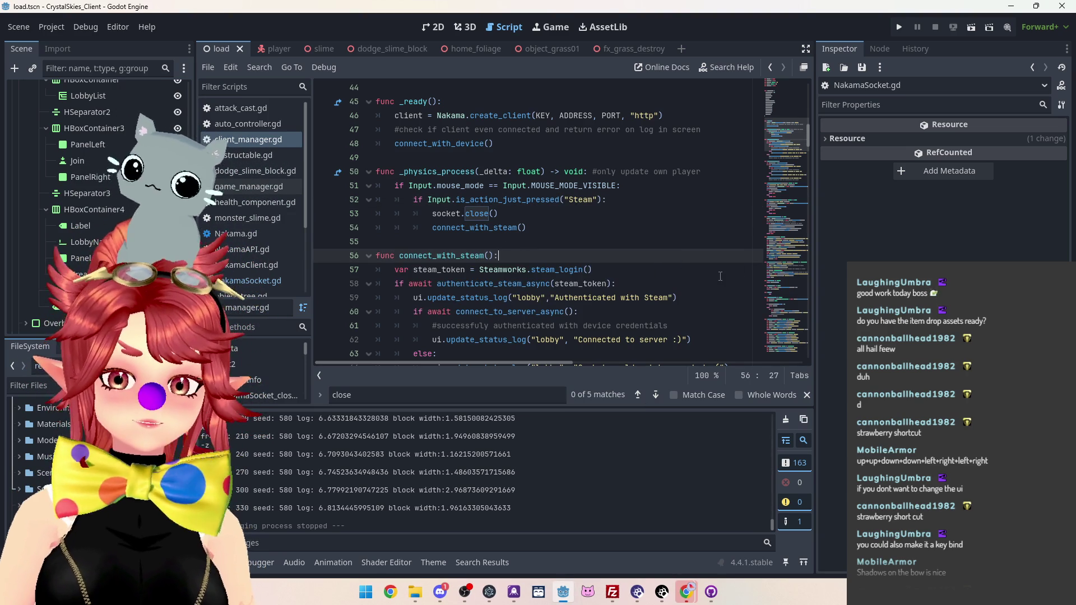
pyautogui.moveTo(695, 599)
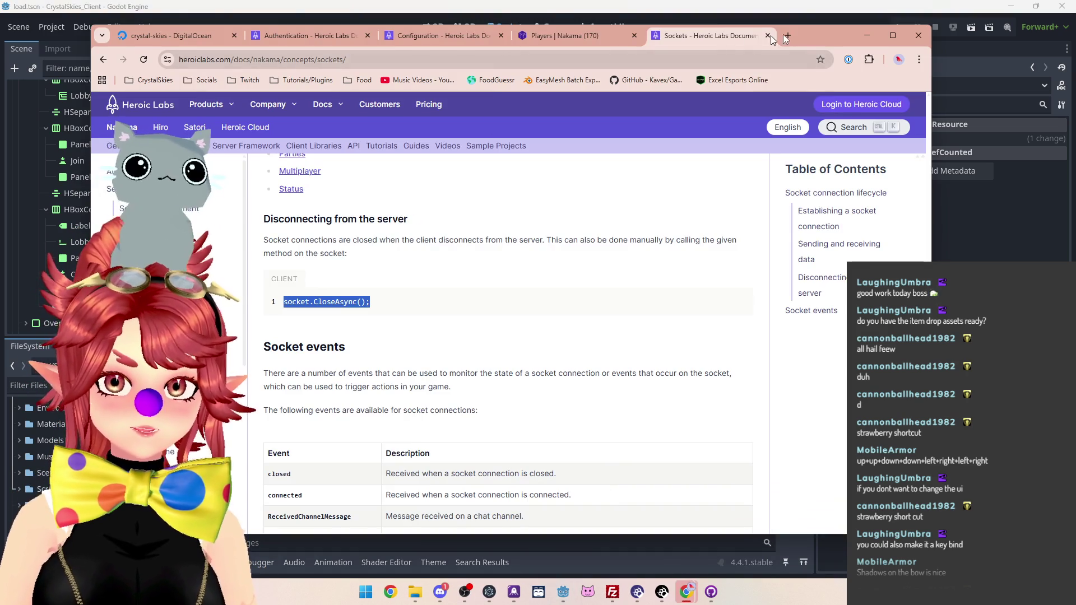
# - Open the channel's Twitch page from Chrome's Twitch bookmarks folder
pyautogui.click(782, 530)
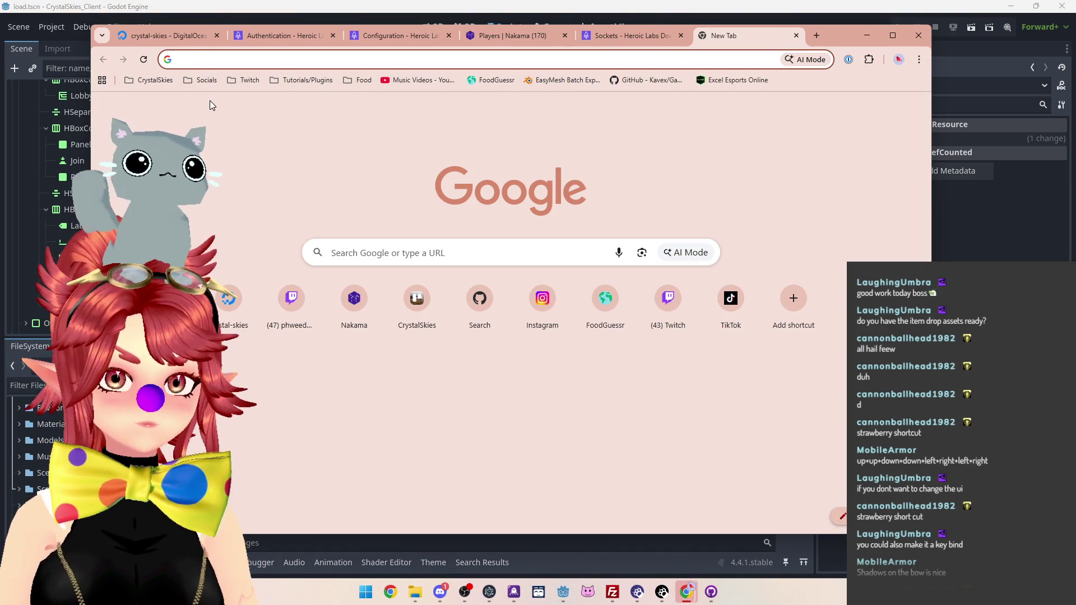
pyautogui.click(245, 82)
pyautogui.click(280, 117)
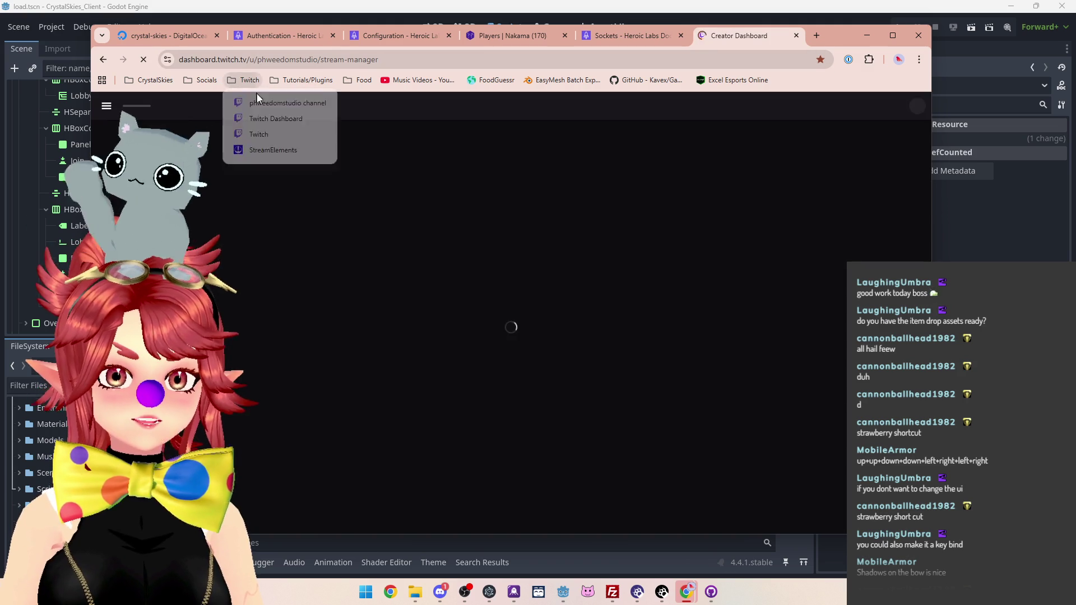